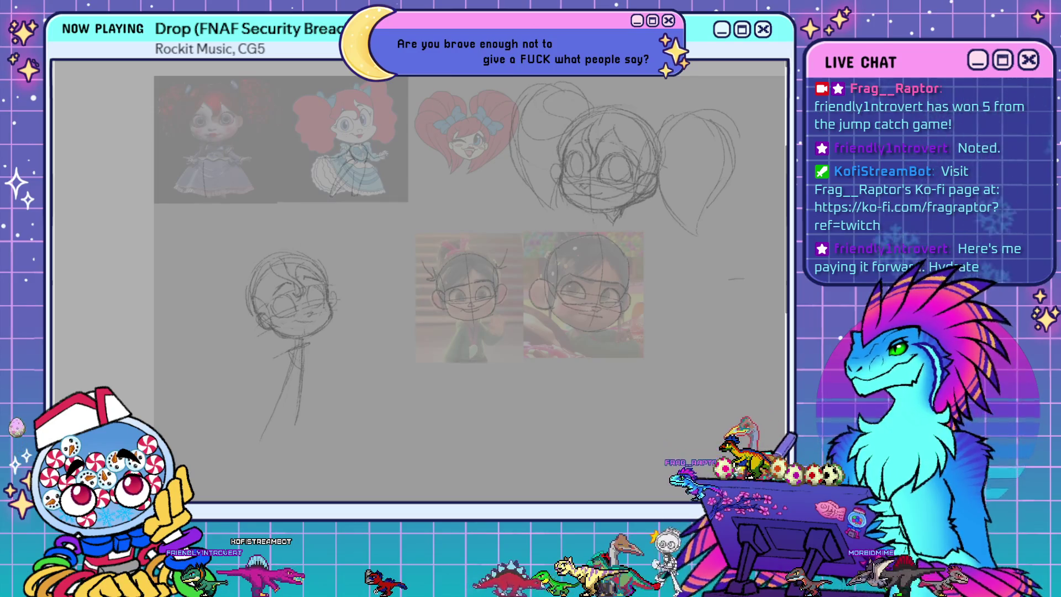
- Sketch the collar and lower body, a vertical height guide with proportion ticks, and a ground line
left_click_drag(289, 355, 313, 375)
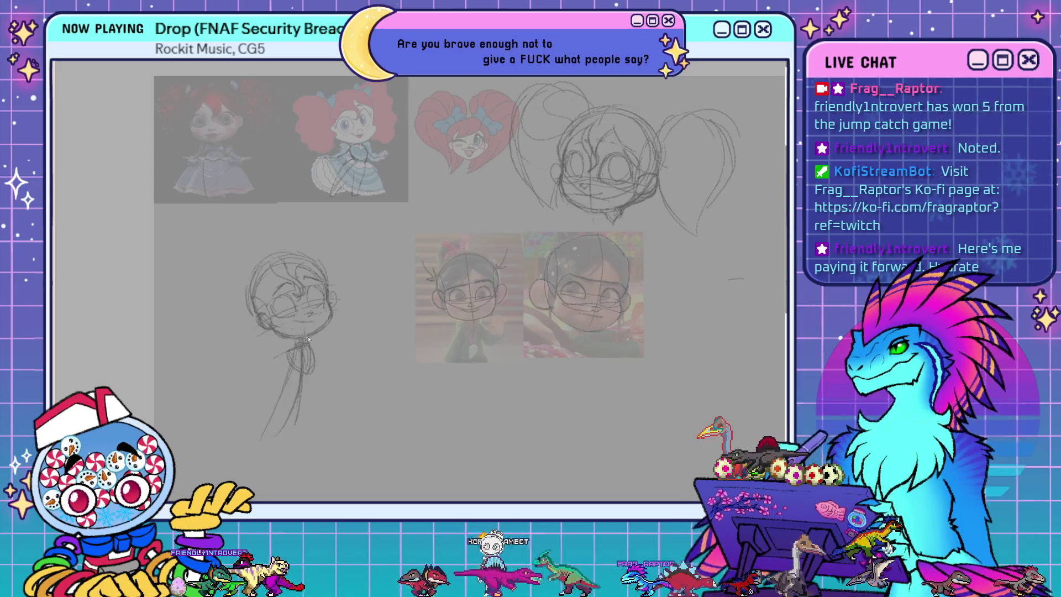
left_click_drag(310, 376, 295, 390)
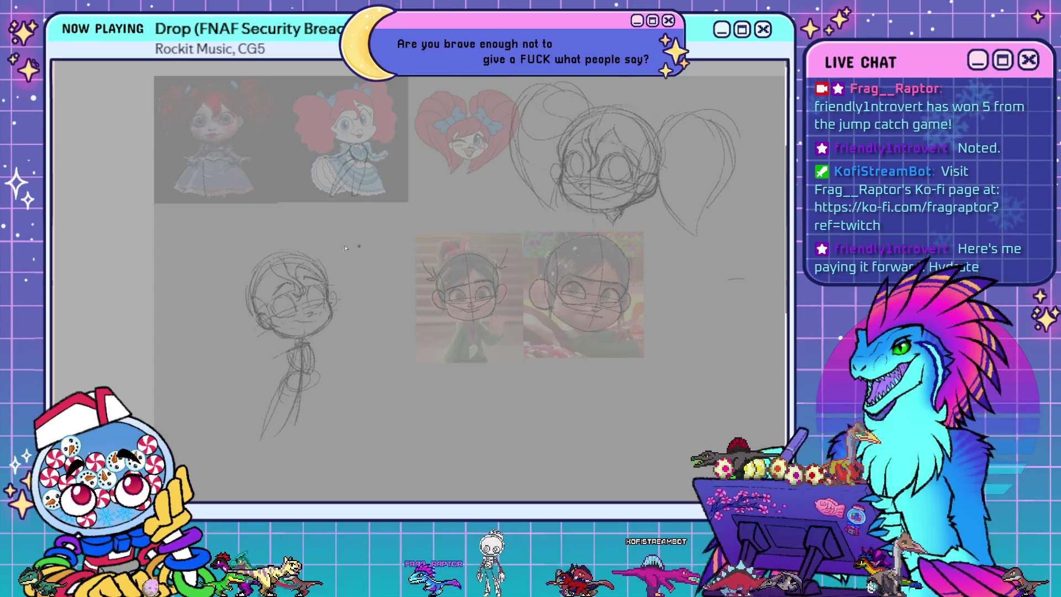
mouse_move(344, 252)
left_mouse_down()
mouse_move(378, 252)
mouse_move(375, 470)
mouse_move(381, 449)
left_mouse_up()
left_click_drag(381, 340, 368, 340)
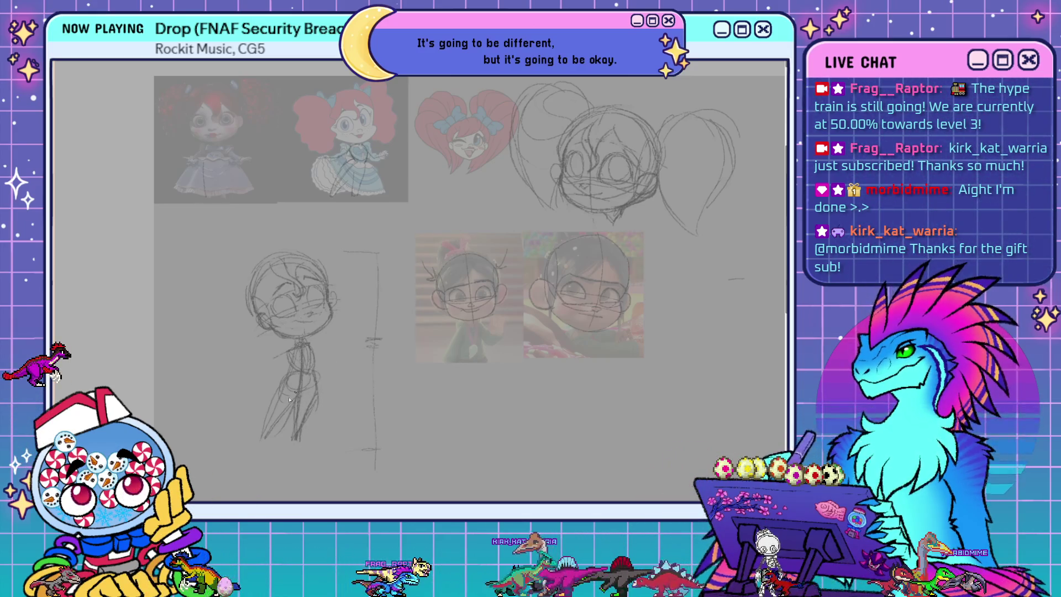
left_click_drag(249, 443, 339, 428)
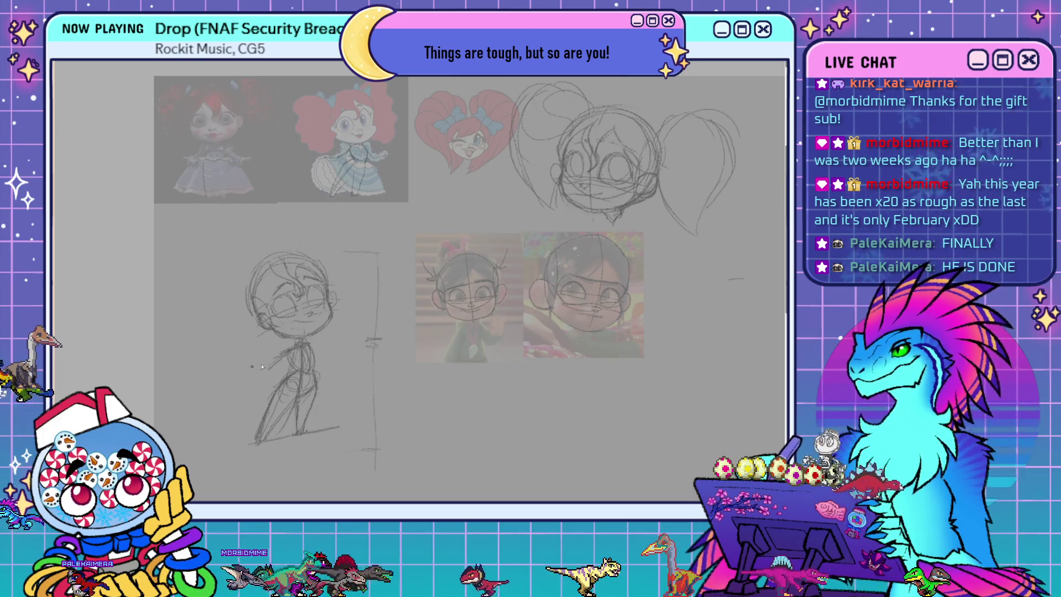
- Extend the chibi's left arm outward and darken the left leg line
left_click_drag(266, 369, 237, 377)
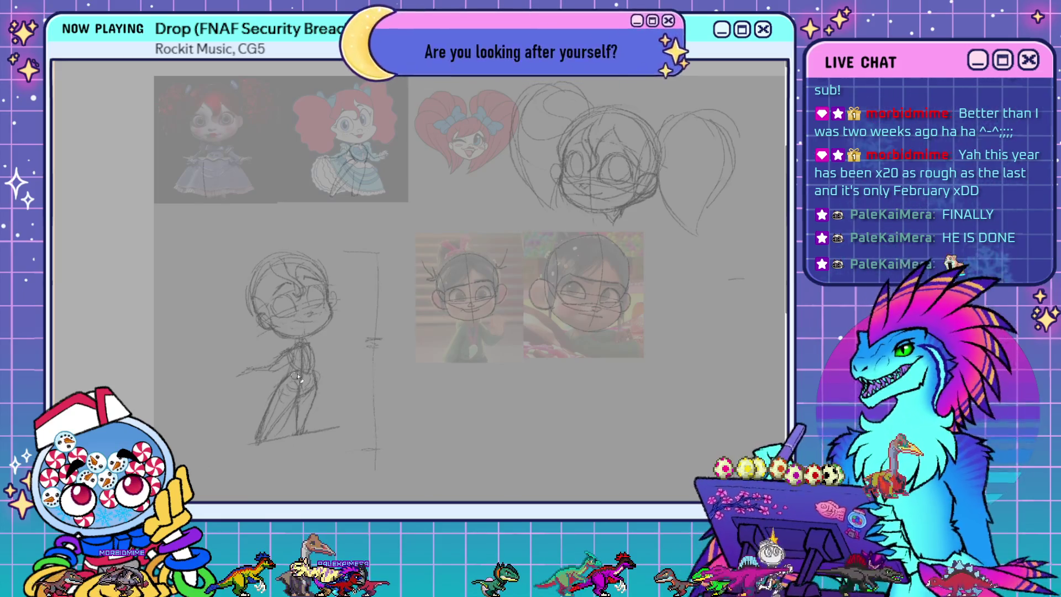
left_click_drag(263, 414, 255, 438)
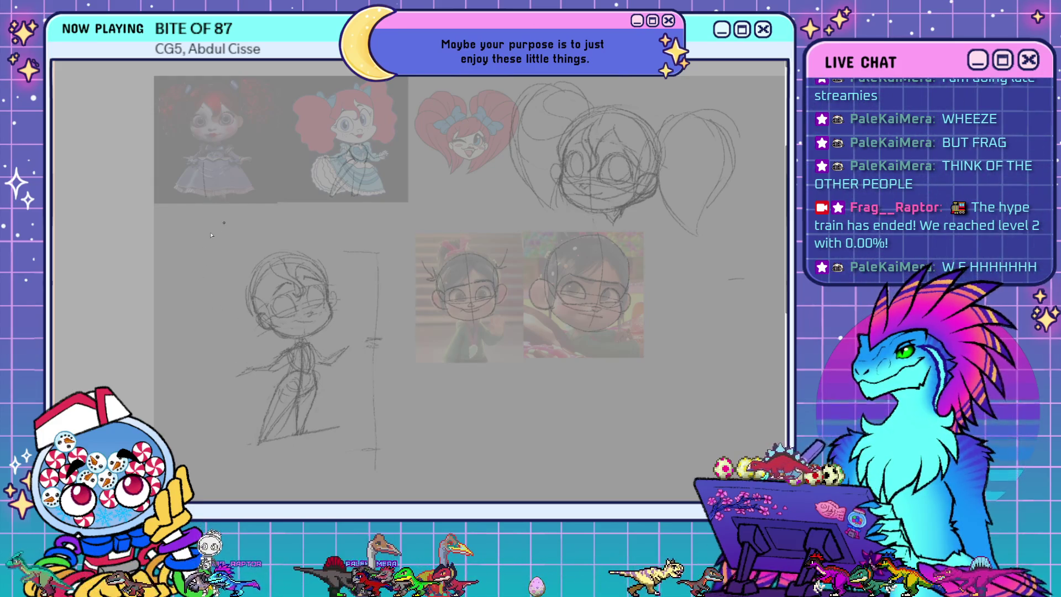
- Rough in a large pigtail circle beside the left side of the head
left_click_drag(212, 259, 190, 305)
- Rough in both teardrop pigtails and the skirt hem, then mirror the canvas to check
left_click_drag(183, 259, 171, 309)
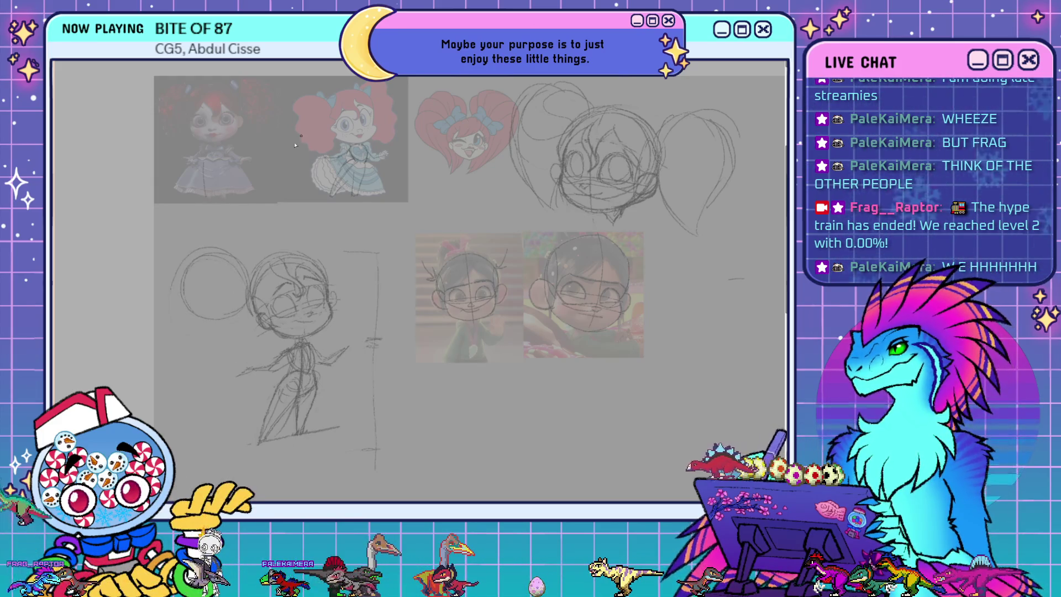
left_click_drag(325, 231, 312, 268)
left_click_drag(317, 231, 365, 290)
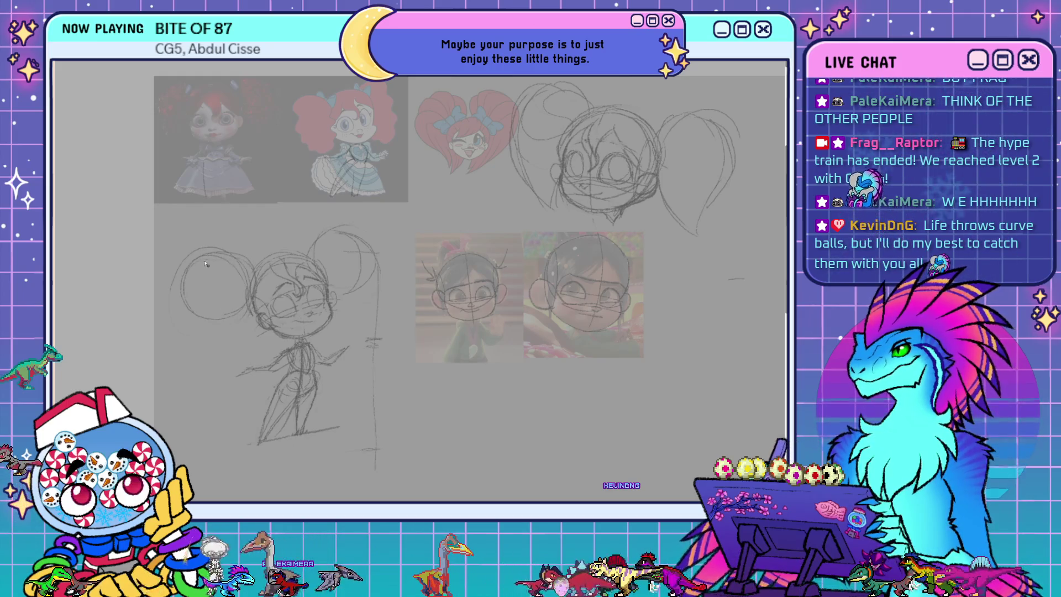
left_click_drag(221, 262, 204, 398)
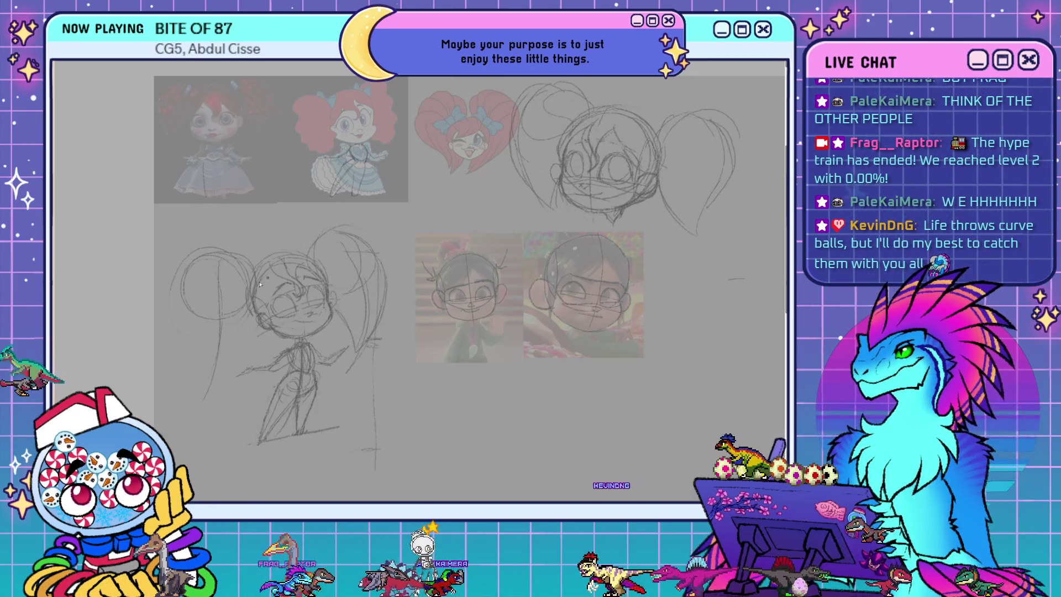
mouse_move(194, 265)
left_mouse_down()
mouse_move(180, 301)
mouse_move(185, 372)
mouse_move(256, 279)
left_mouse_up()
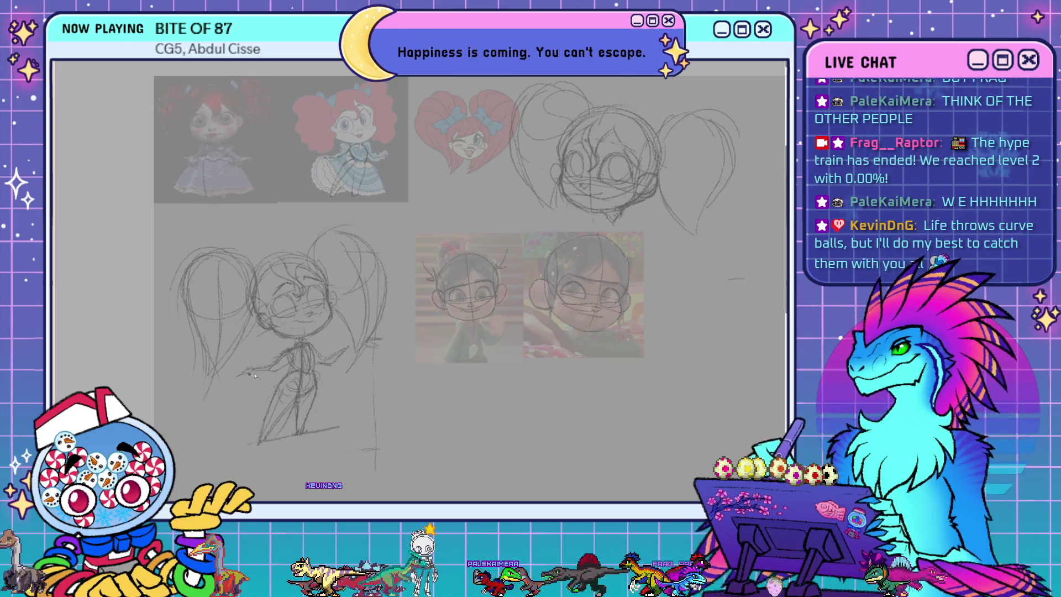
left_click_drag(325, 433, 359, 414)
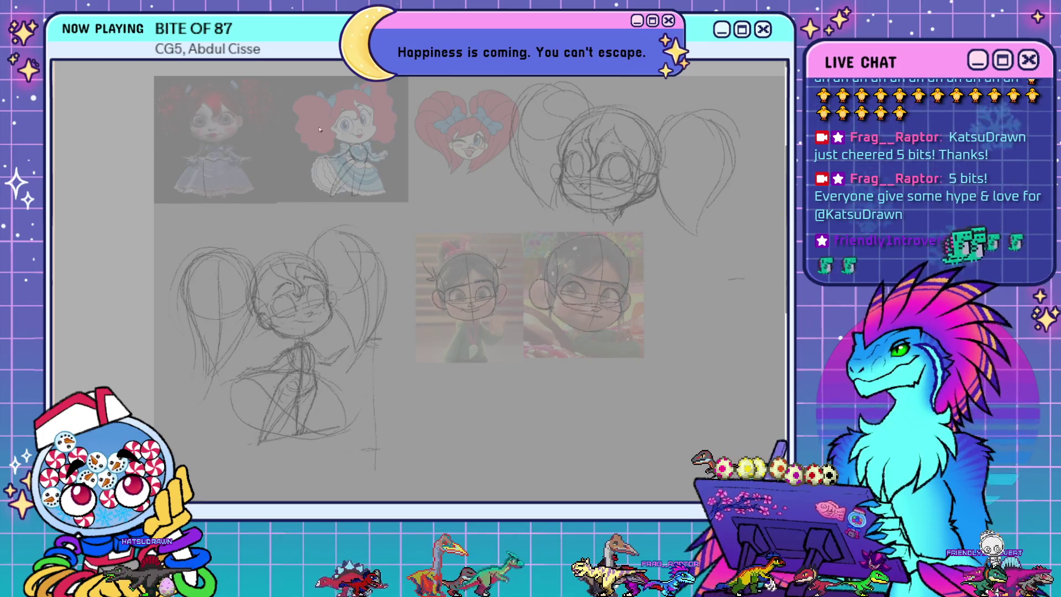
key("h")
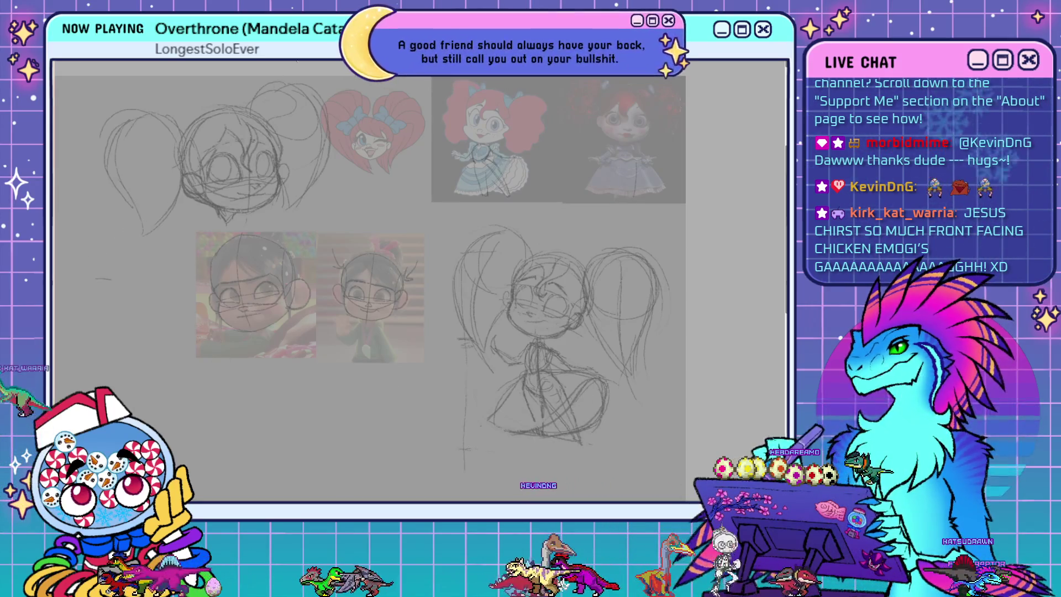
- Flip the canvas view horizontally to check the sketch's proportions
key("h")
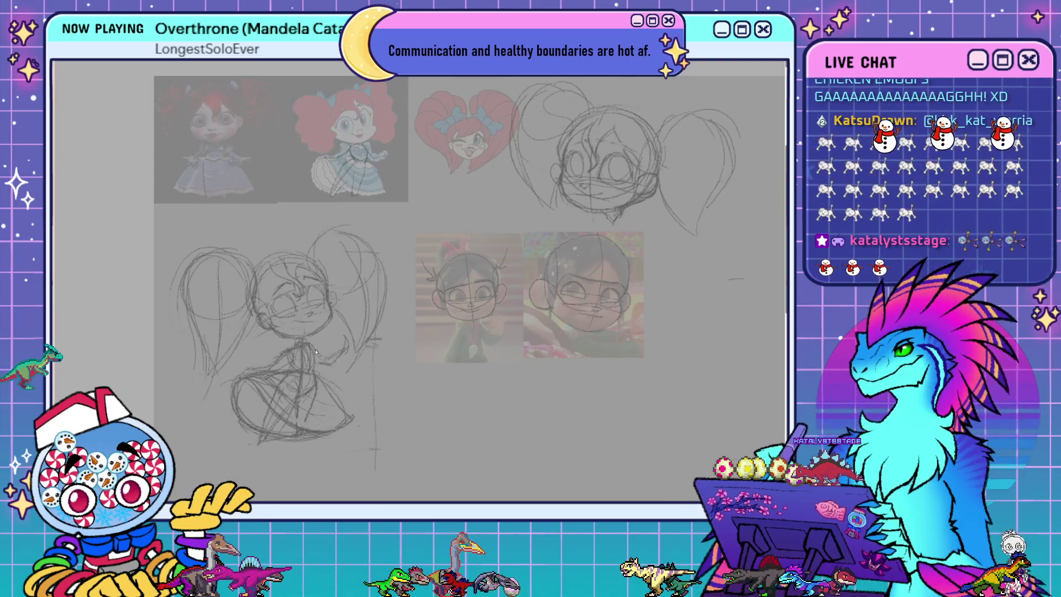
- Select the lower body, rotate it slightly clockwise, and nudge it left and down
mouse_move(347, 386)
left_mouse_down()
mouse_move(331, 333)
mouse_move(309, 338)
left_mouse_up()
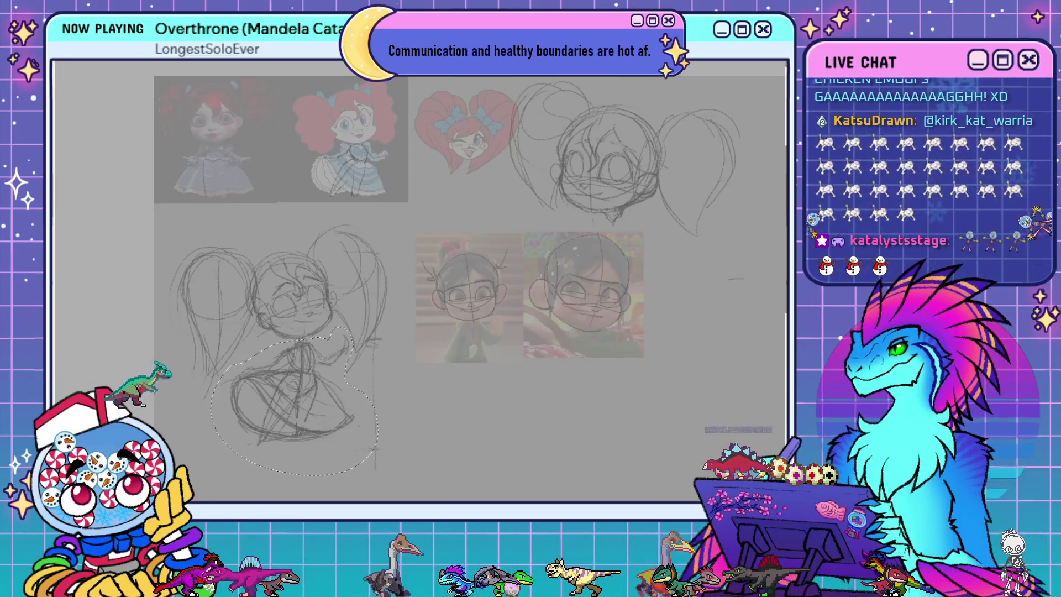
key("ctrl+t")
left_click_drag(302, 416, 300, 410)
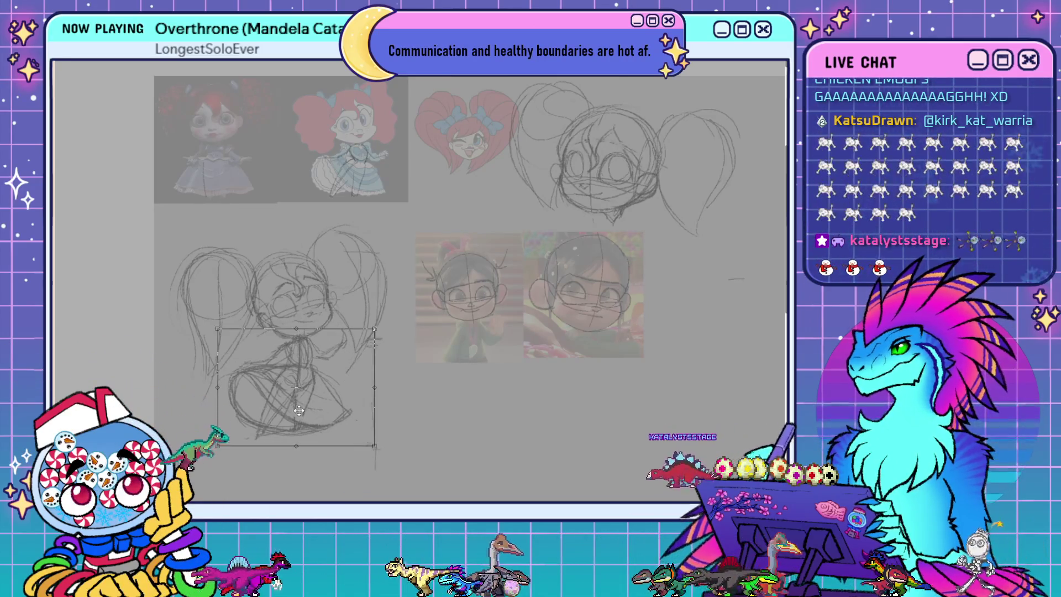
left_click_drag(395, 302, 402, 310)
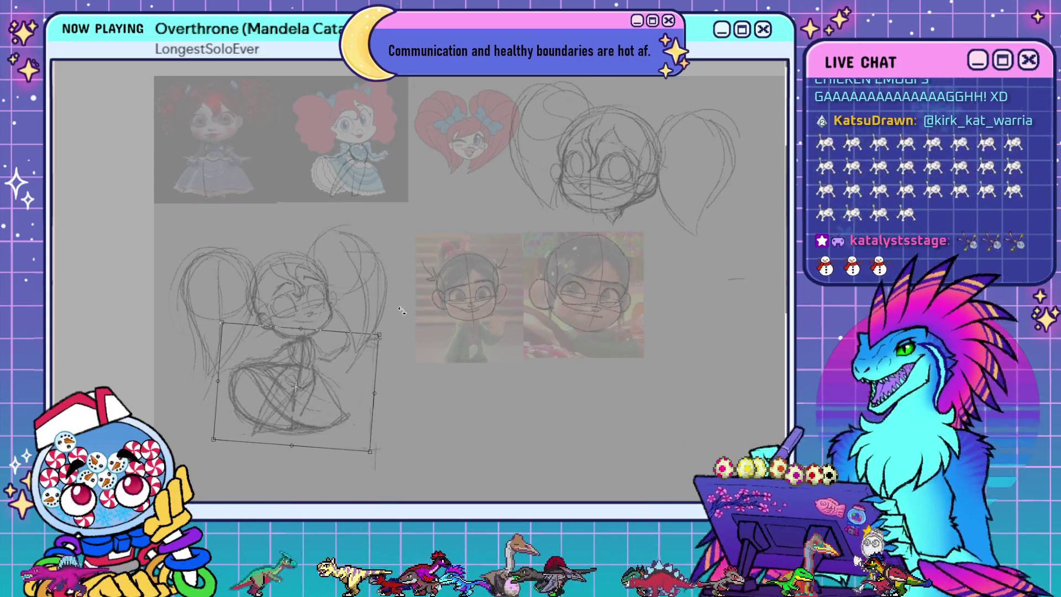
left_click_drag(325, 388, 319, 390)
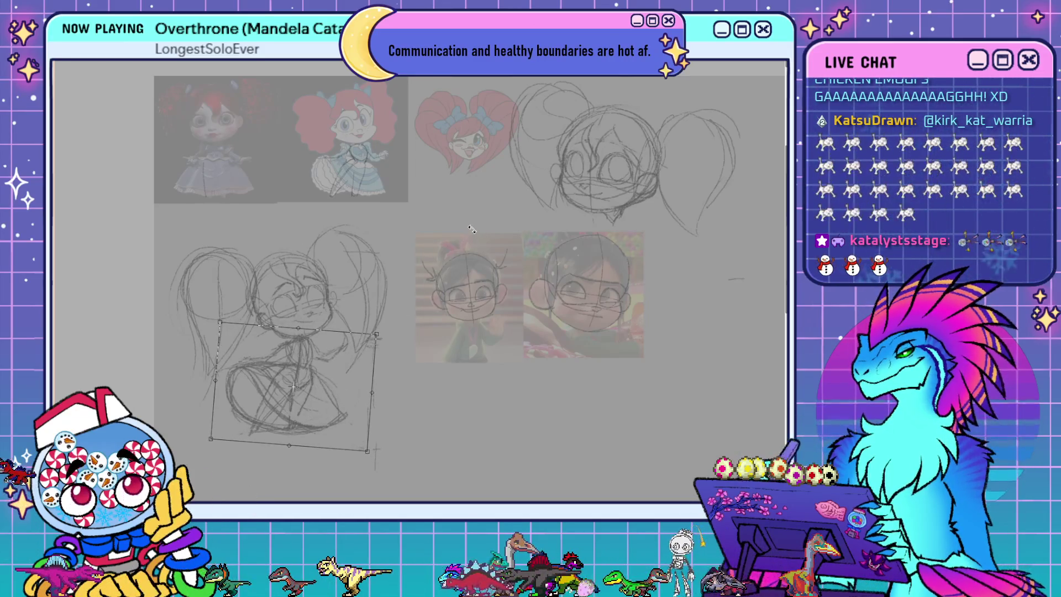
key("Return")
key("ctrl+d")
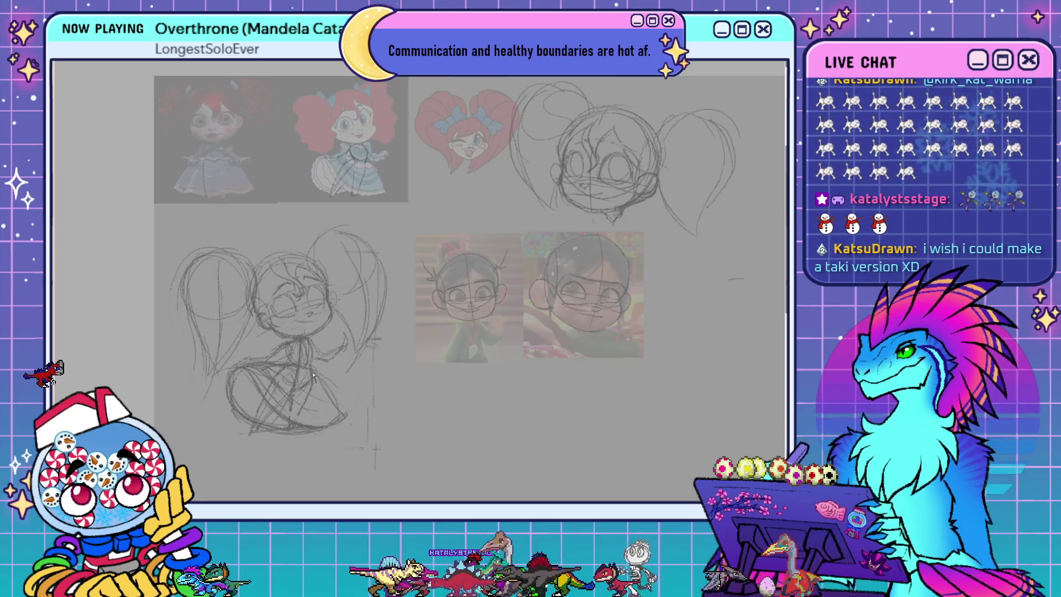
- Undo a new hem stroke, skew the skirt slightly right, and mirror the canvas view
mouse_move(252, 414)
left_mouse_down()
mouse_move(310, 443)
mouse_move(356, 411)
left_mouse_up()
key("ctrl+z")
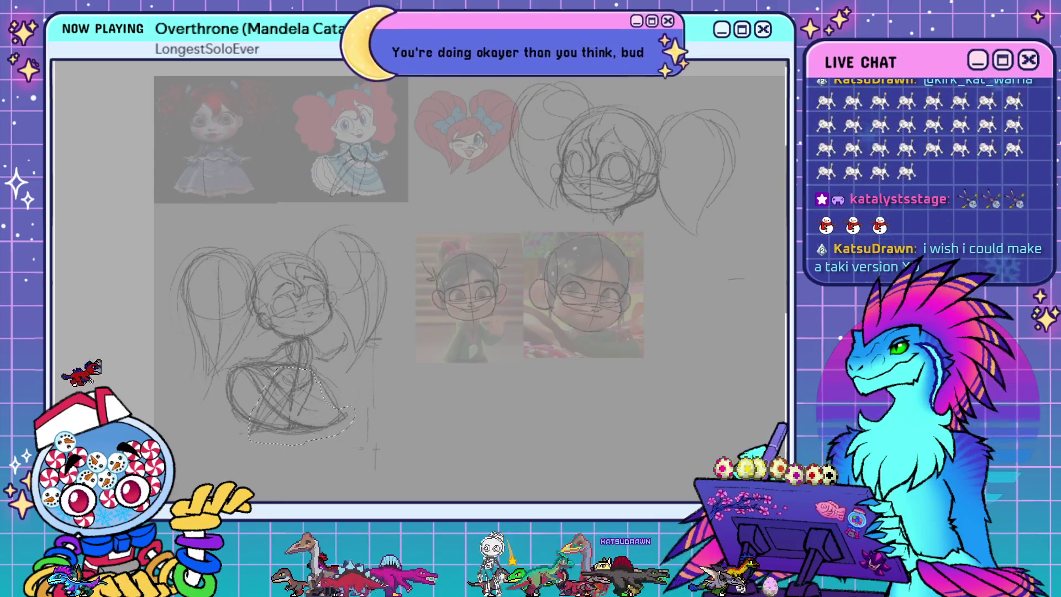
key("ctrl+t")
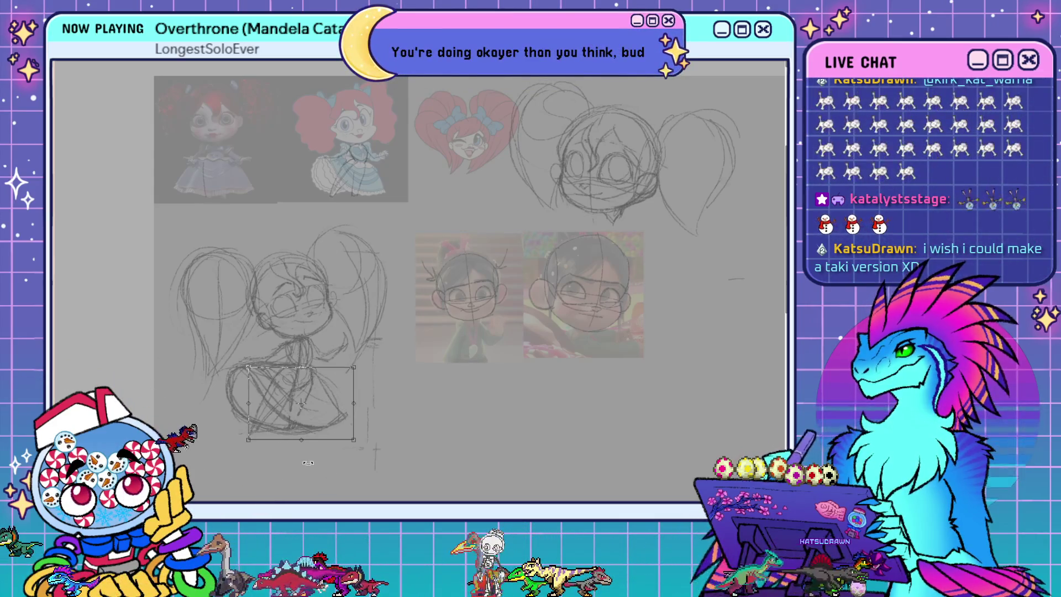
left_click_drag(299, 448, 304, 447)
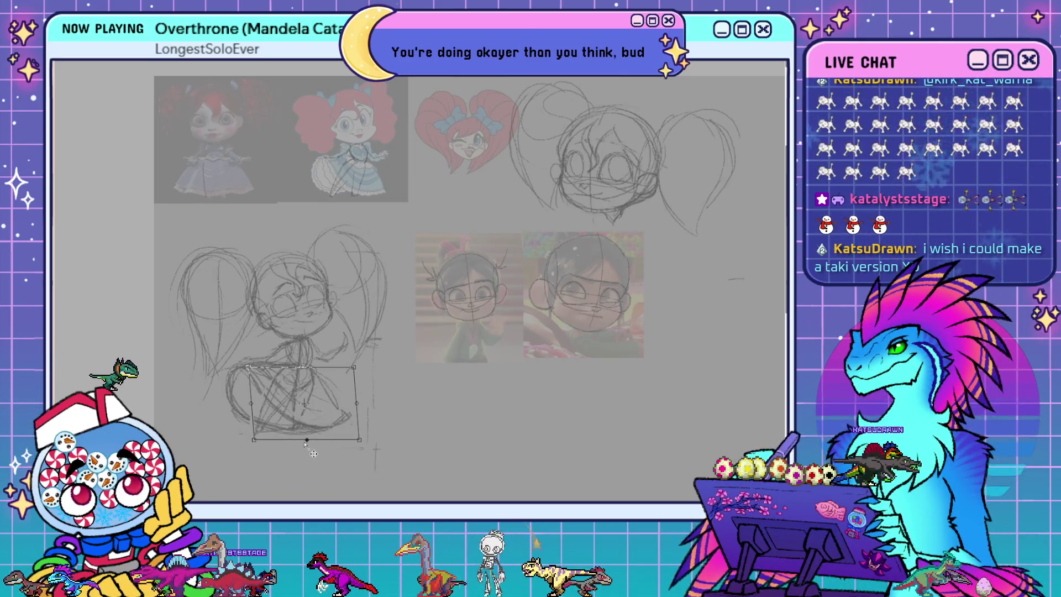
key("Return")
key("m")
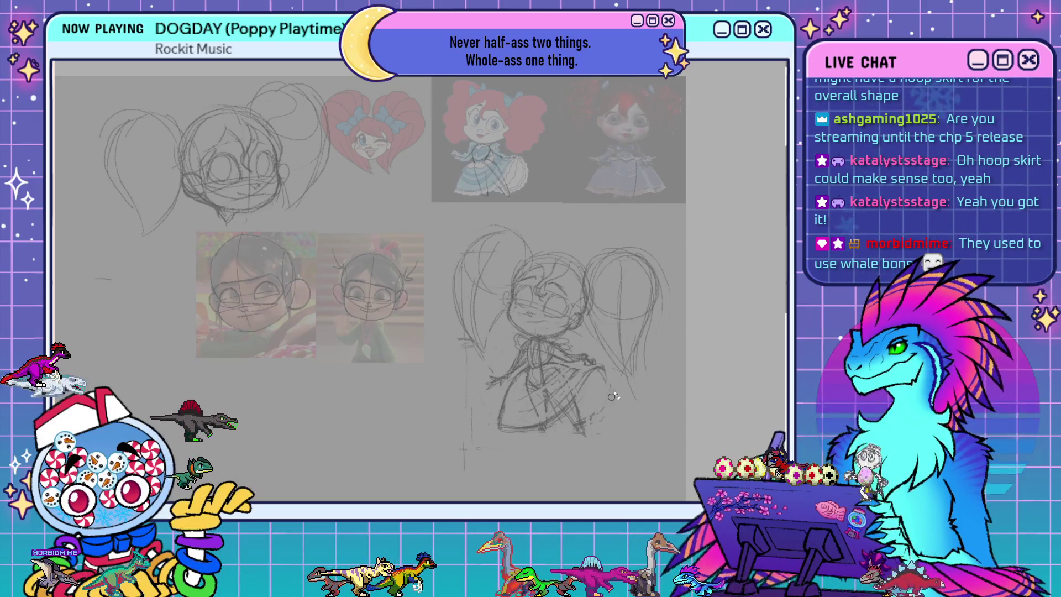
- Flip the canvas view back to its normal orientation
key("m")
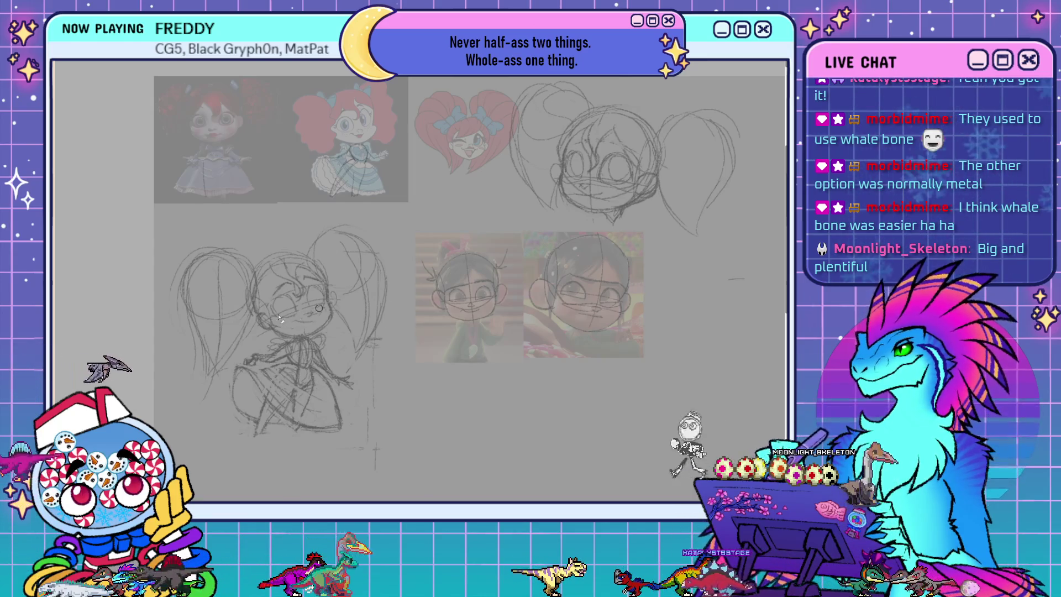
- Scroll up over the canvas to adjust the view of the chibi sketch
scroll(276, 382, "up", 2)
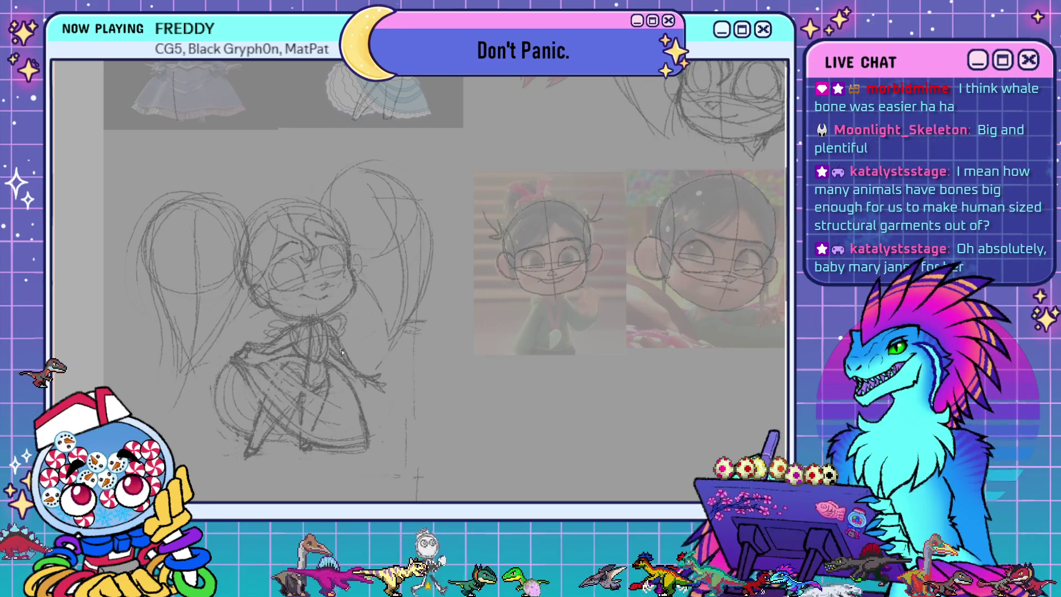
- Pan the full-body chibi sketch toward the centre of the view
left_click_drag(342, 352, 475, 352)
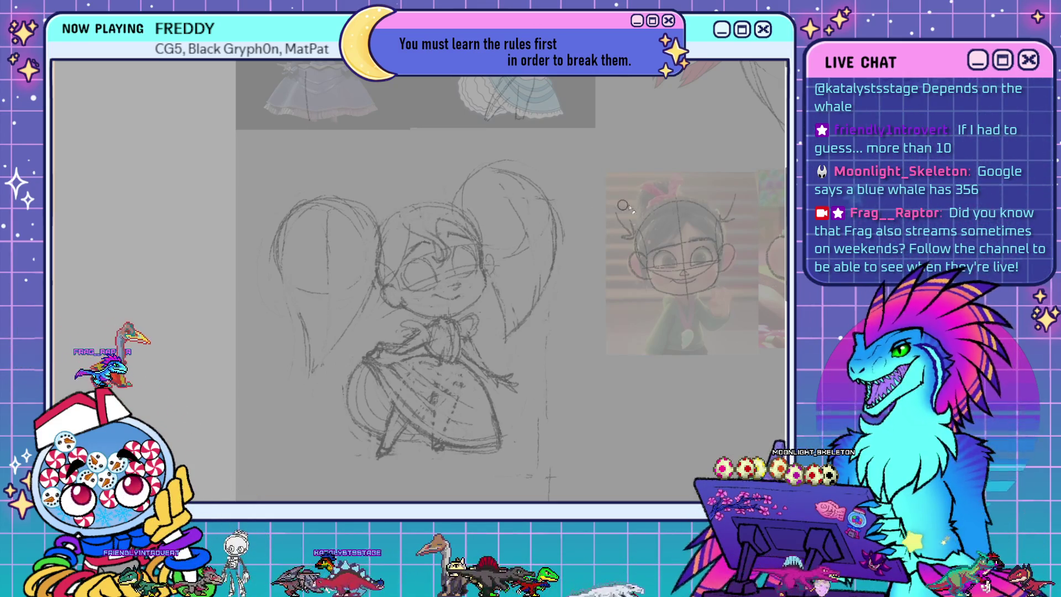
- Mirror the canvas horizontally to check the drawing's proportions
key("m")
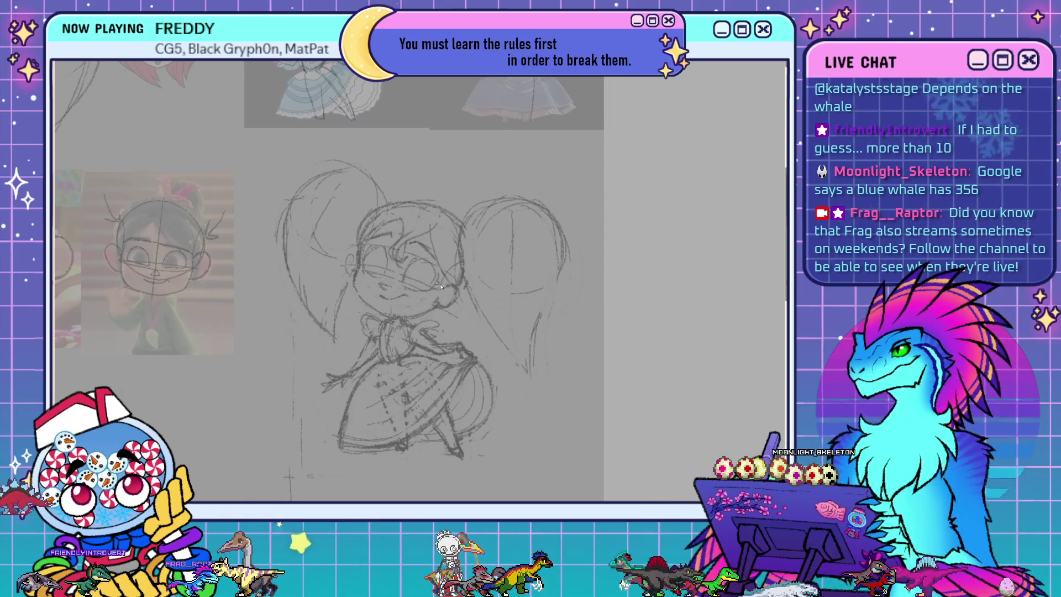
- Scroll the view up slightly, then flip the canvas back to normal orientation
scroll(423, 267, "up", 1)
scroll(425, 345, "up", 1)
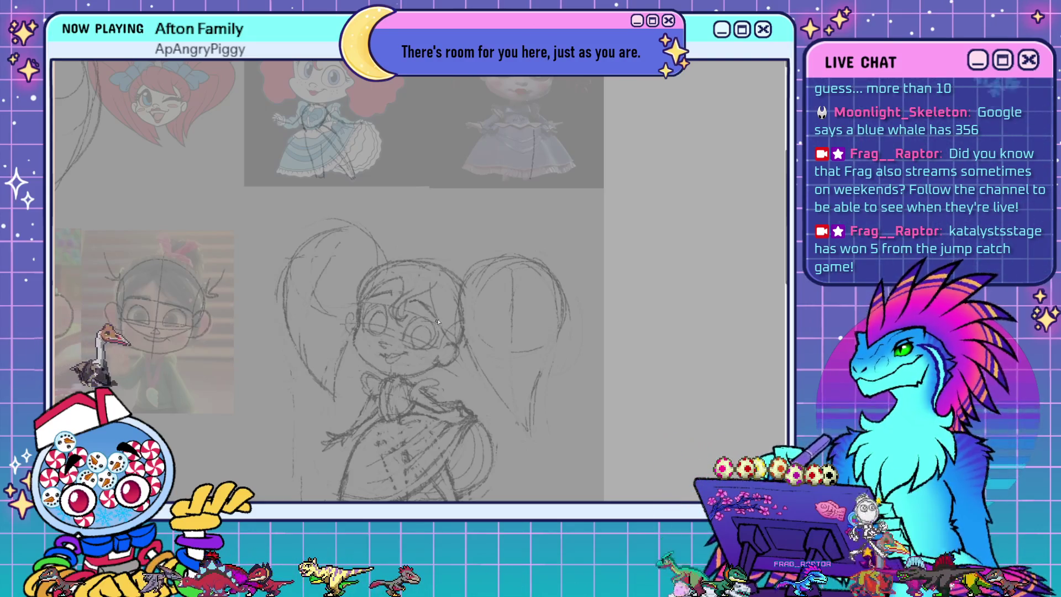
key("m")
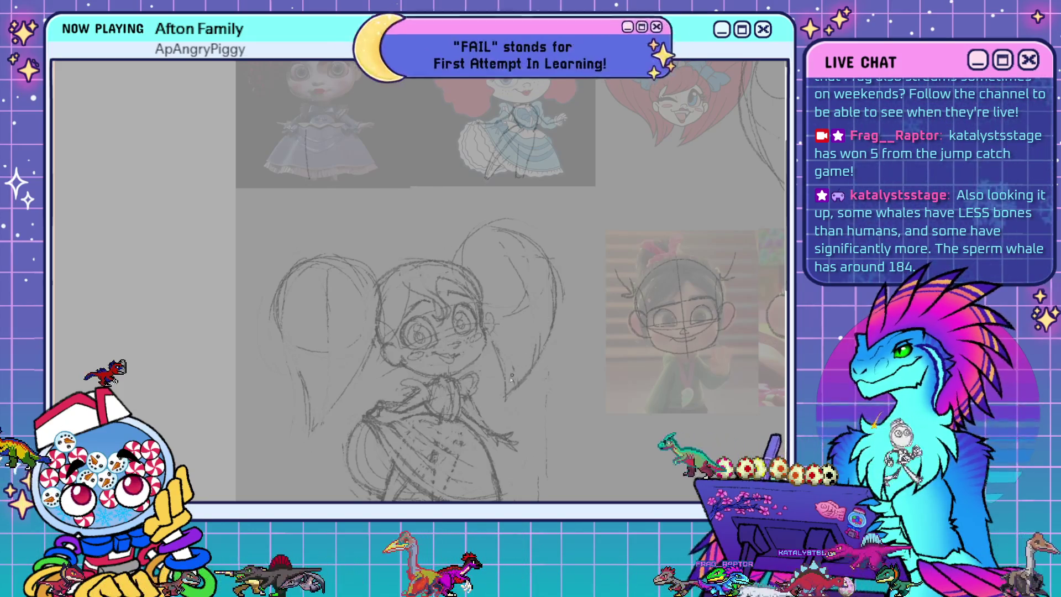
- Zoom out one step for a wider view of the chibi sketch
key("ctrl+minus")
scroll(549, 155, "up", 5)
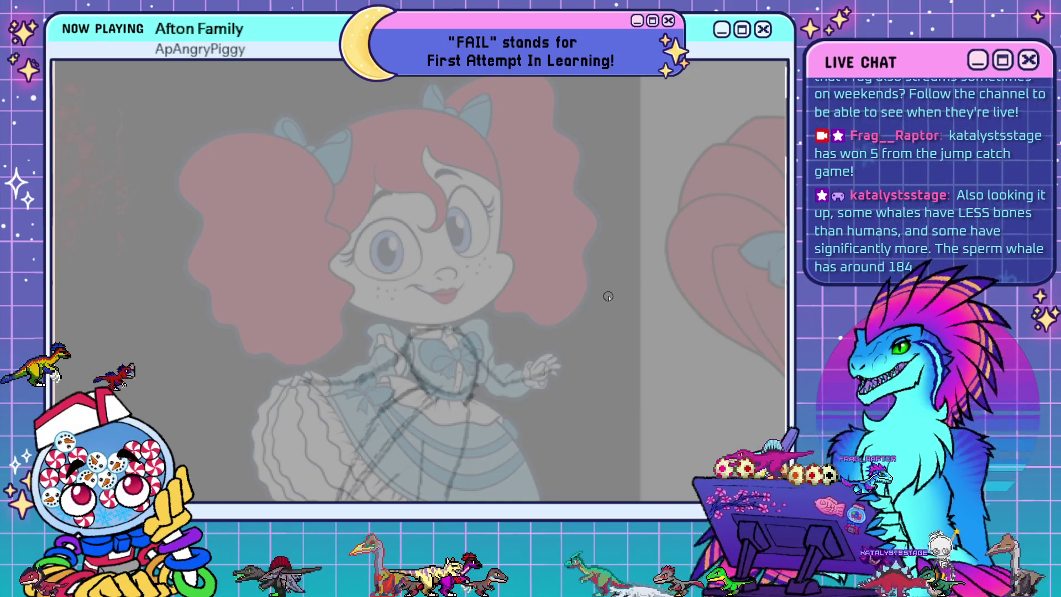
- Adjust the zoom to frame the three Poppy references and the rough sketch together
scroll(620, 298, "down", 3)
scroll(435, 262, "up", 4)
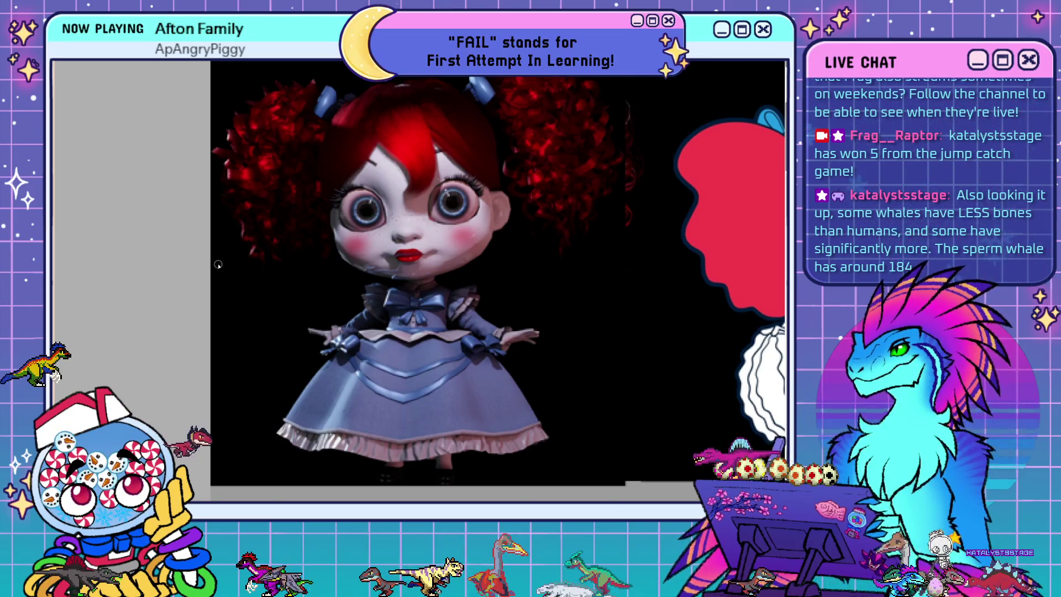
scroll(218, 264, "down", 3)
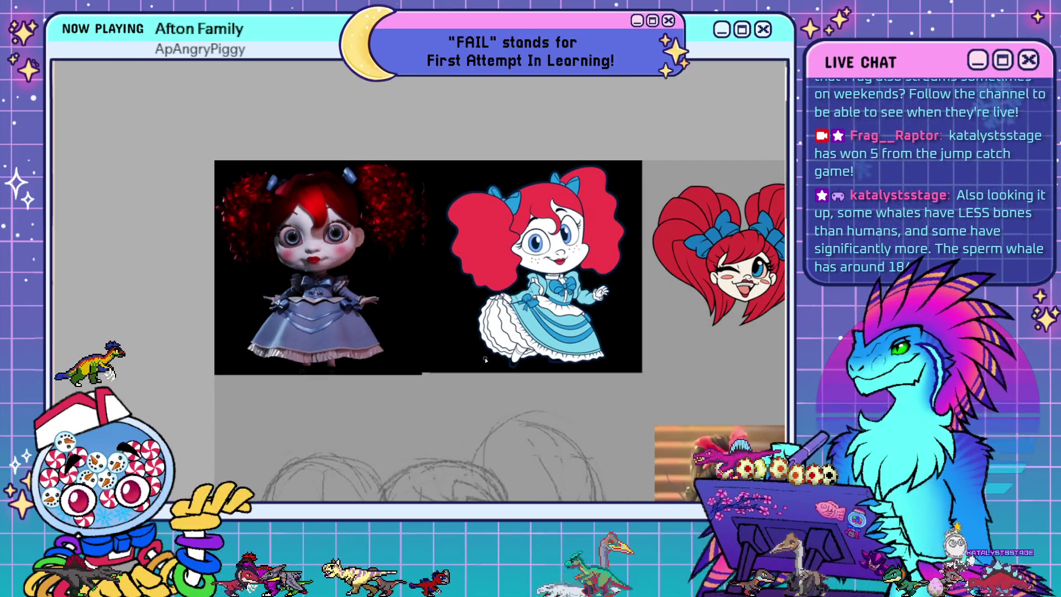
- Zoom out to include the Vanellope references and mirror the canvas horizontally
scroll(488, 374, "down", 3)
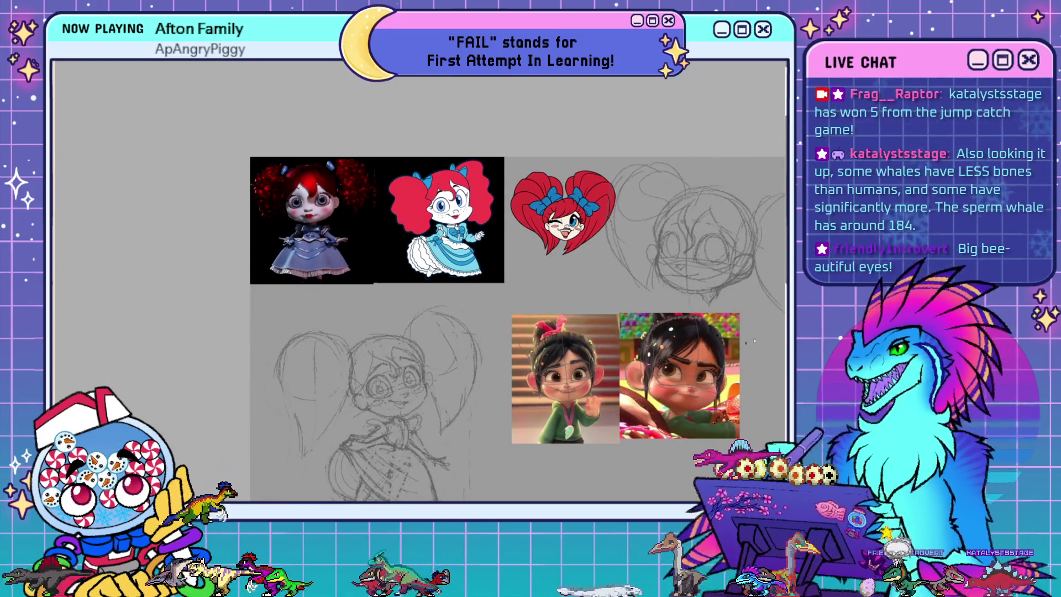
scroll(610, 443, "down", 1)
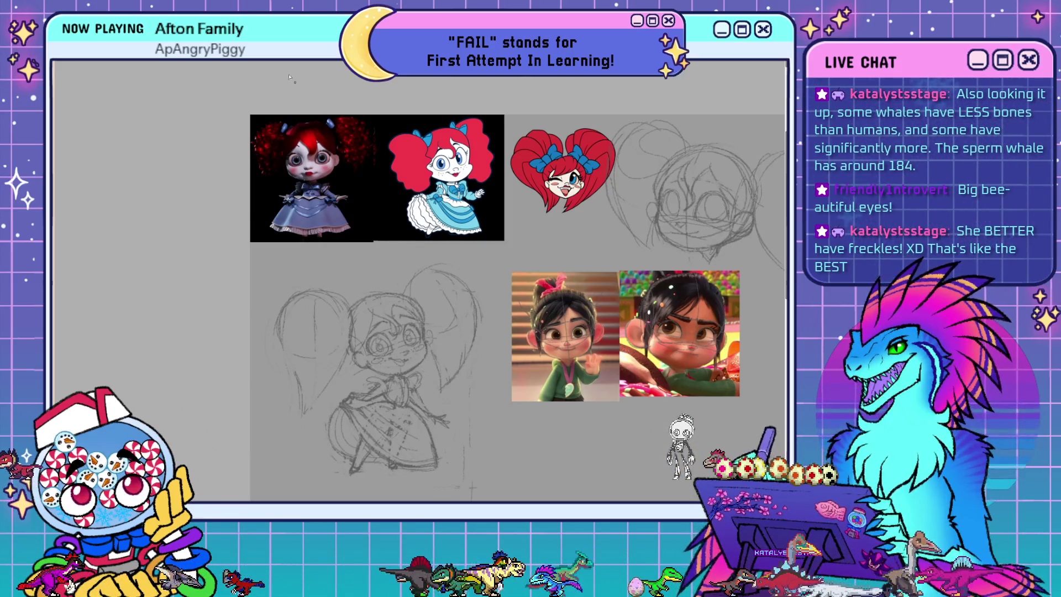
key("m")
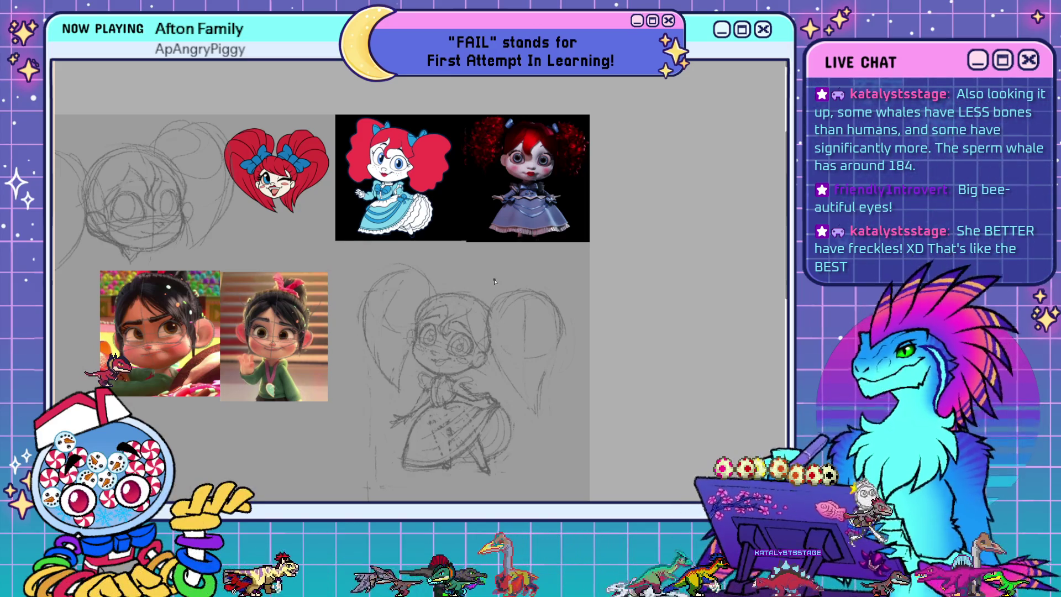
- Restore the rough face and hair lines, then toggle the reference images off and on
key("ctrl+z")
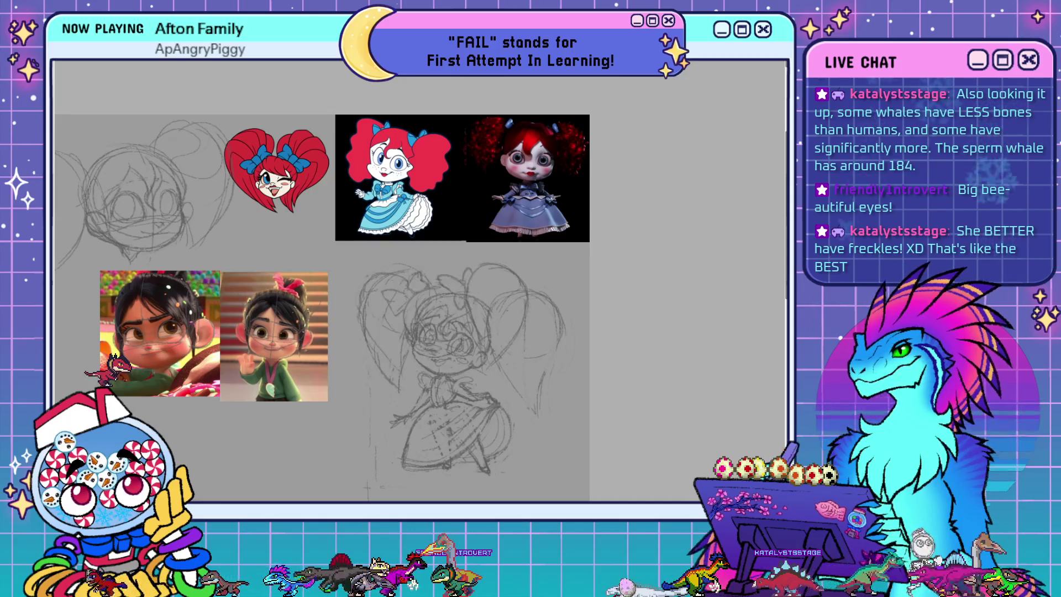
scroll(125, 304, "down", 1)
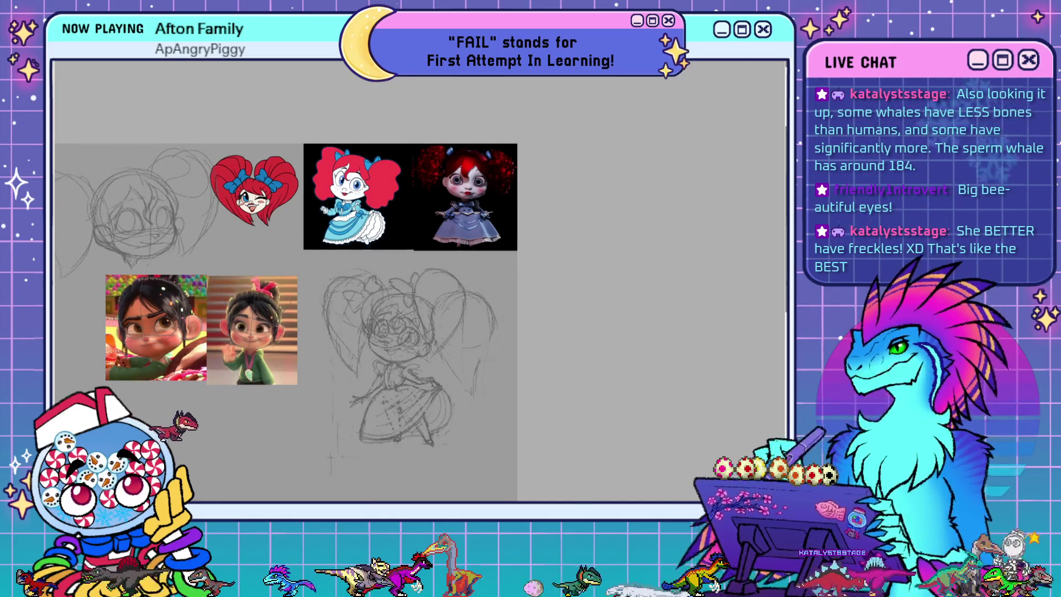
key("ctrl+comma")
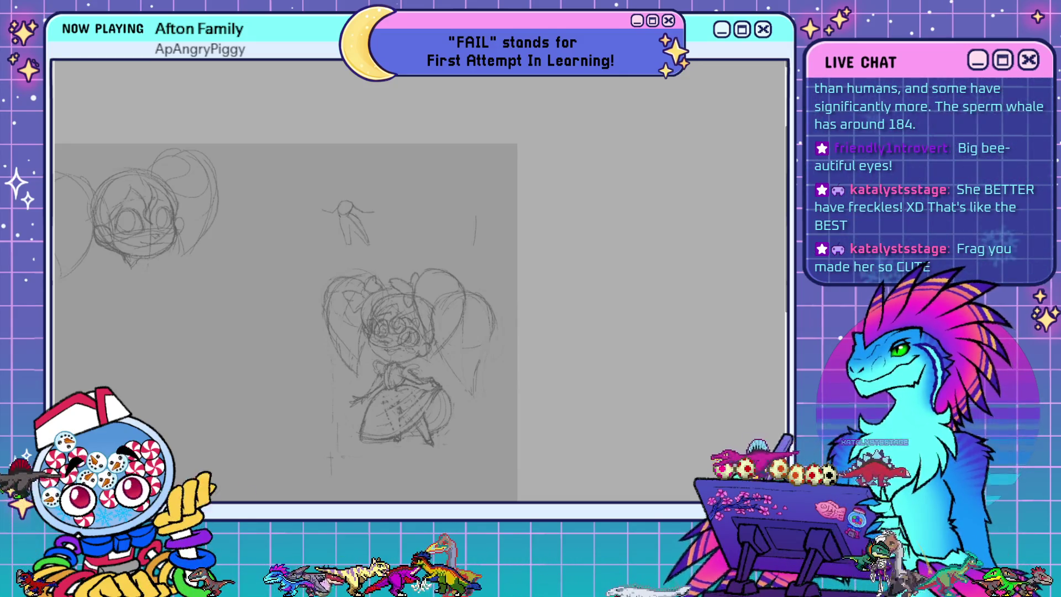
key("ctrl+comma")
key("ctrl+comma")
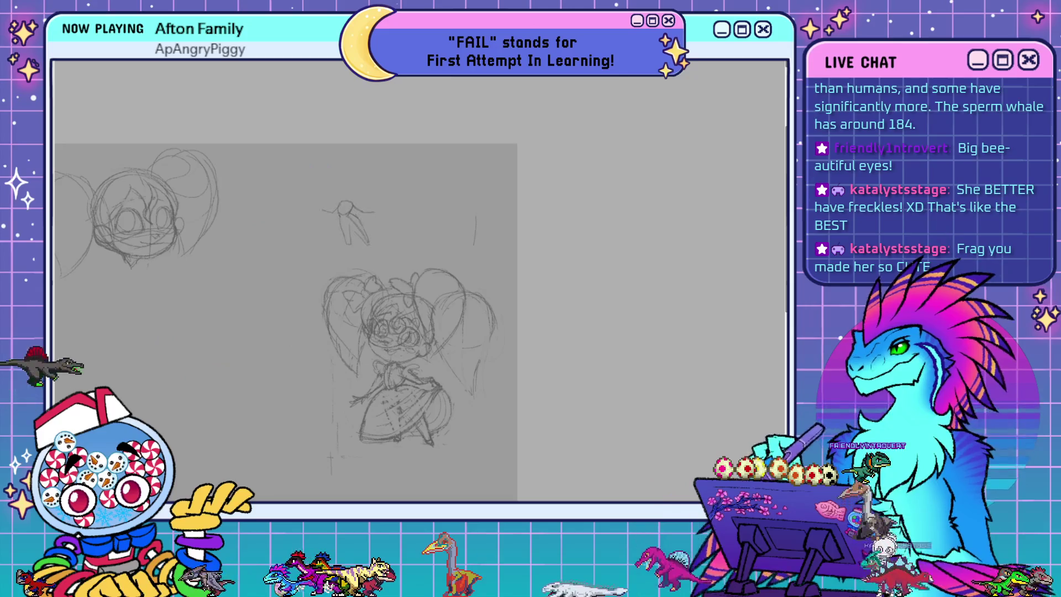
key("ctrl+comma")
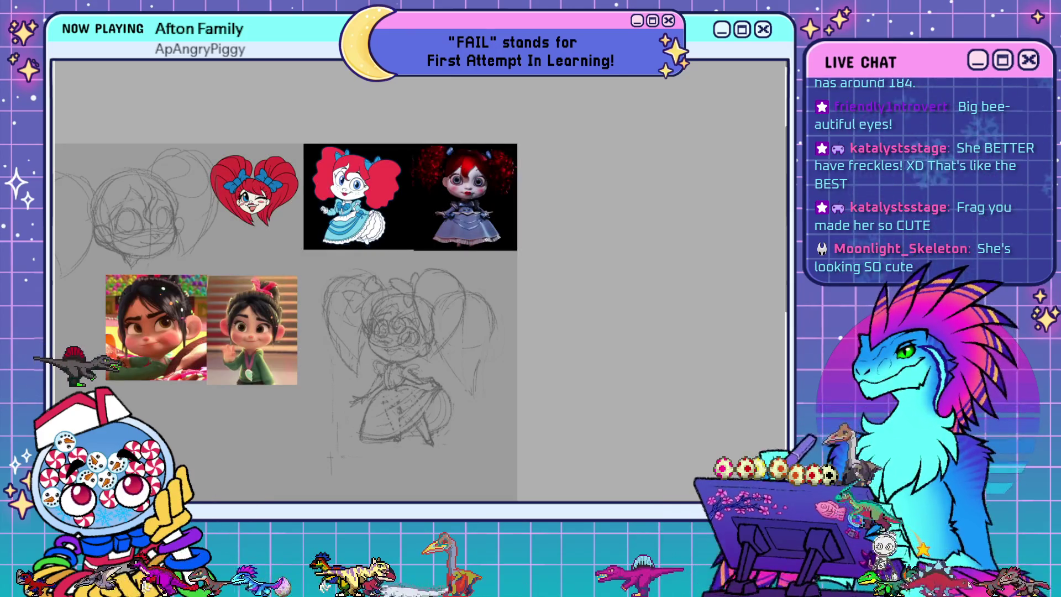
- Lasso-select the lower full-body chibi sketch and shift it down to make room above
left_click_drag(315, 276, 454, 437)
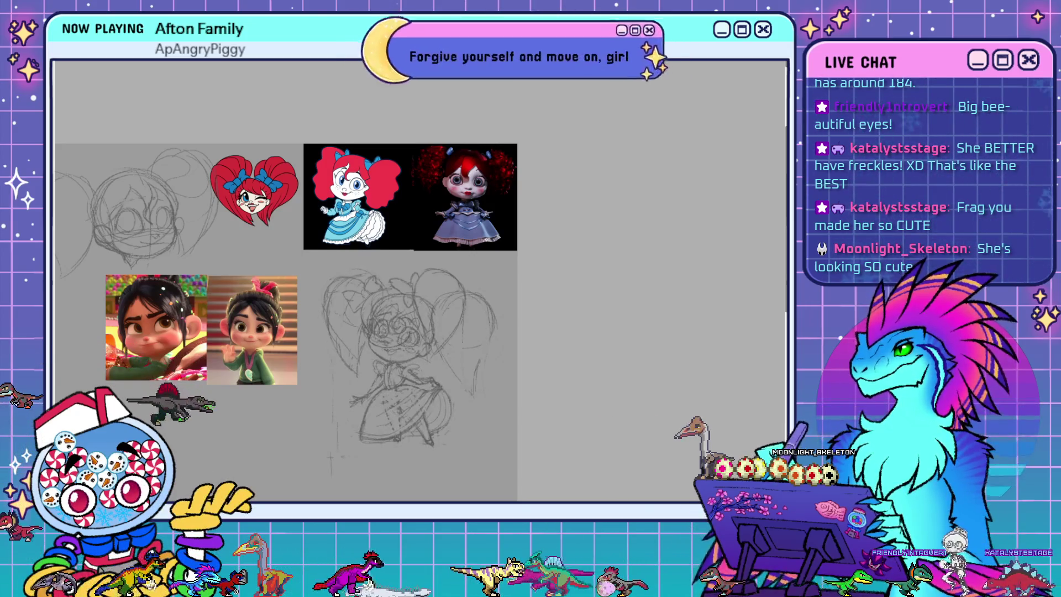
left_click_drag(353, 354, 347, 323)
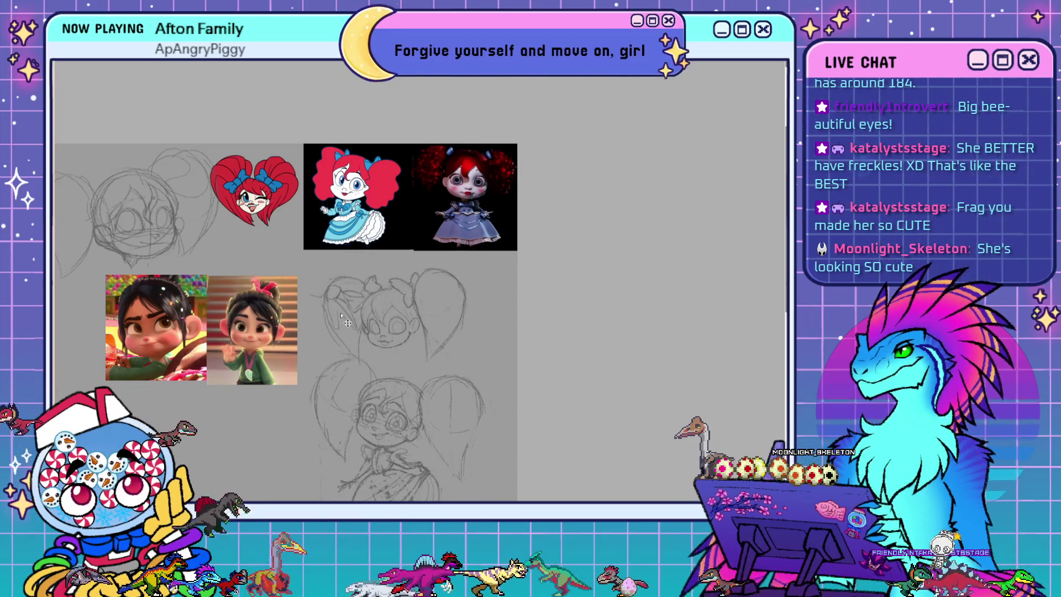
scroll(331, 331, "down", 2)
scroll(288, 353, "up", 2)
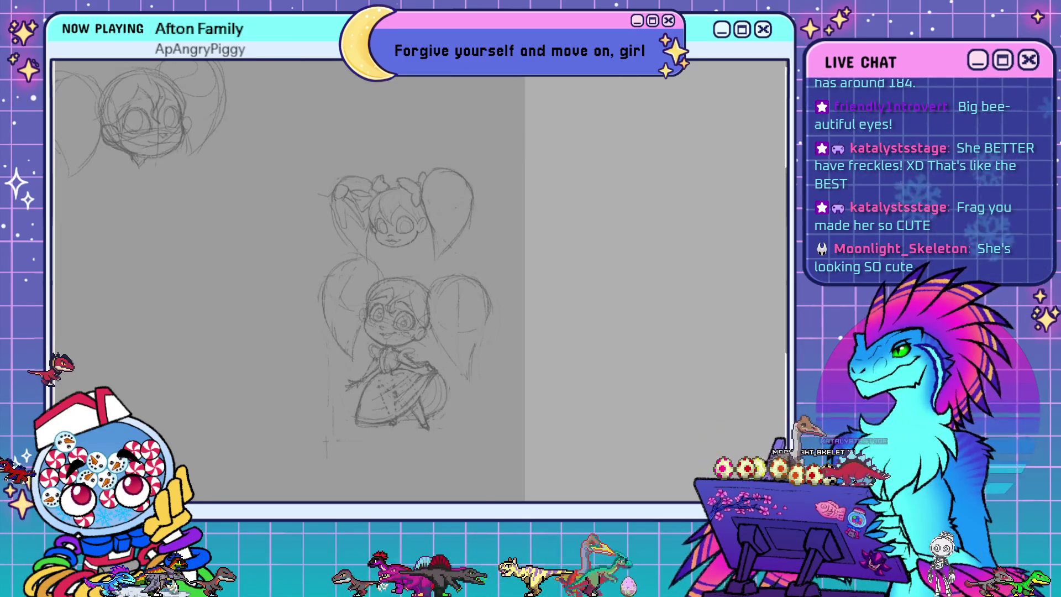
- Move the full-body chibi figure up-left beside the bow-topped head
mouse_move(401, 311)
left_mouse_down()
mouse_move(267, 260)
mouse_move(268, 248)
left_mouse_up()
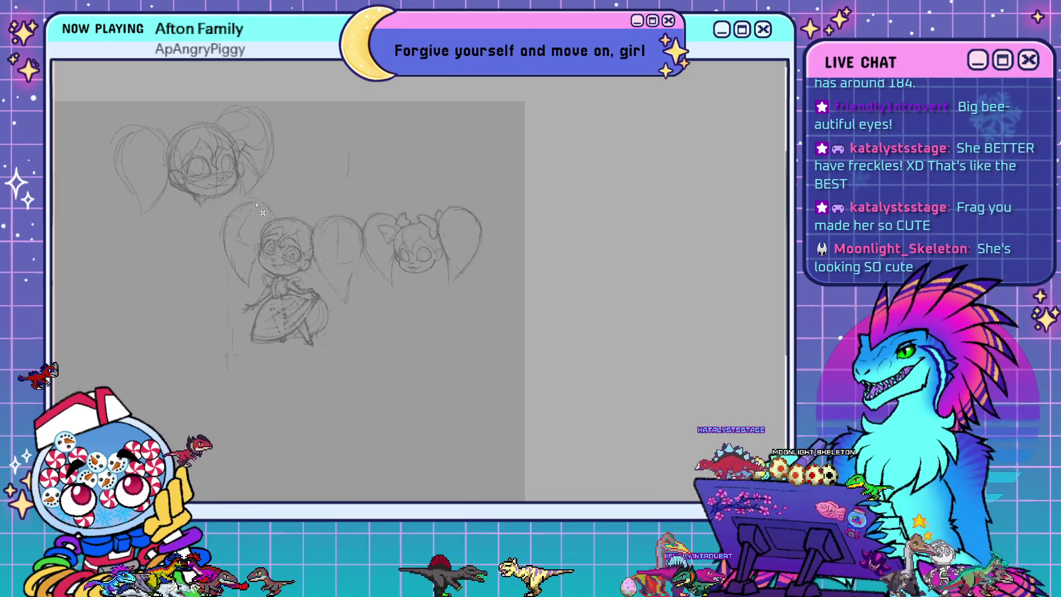
scroll(309, 243, "up", 2)
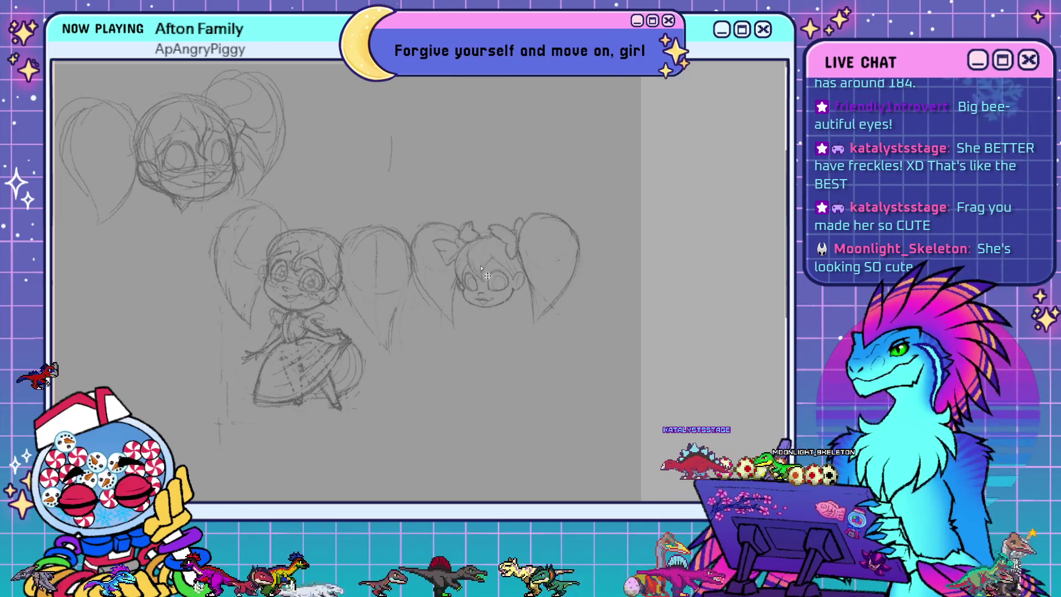
scroll(476, 238, "up", 2)
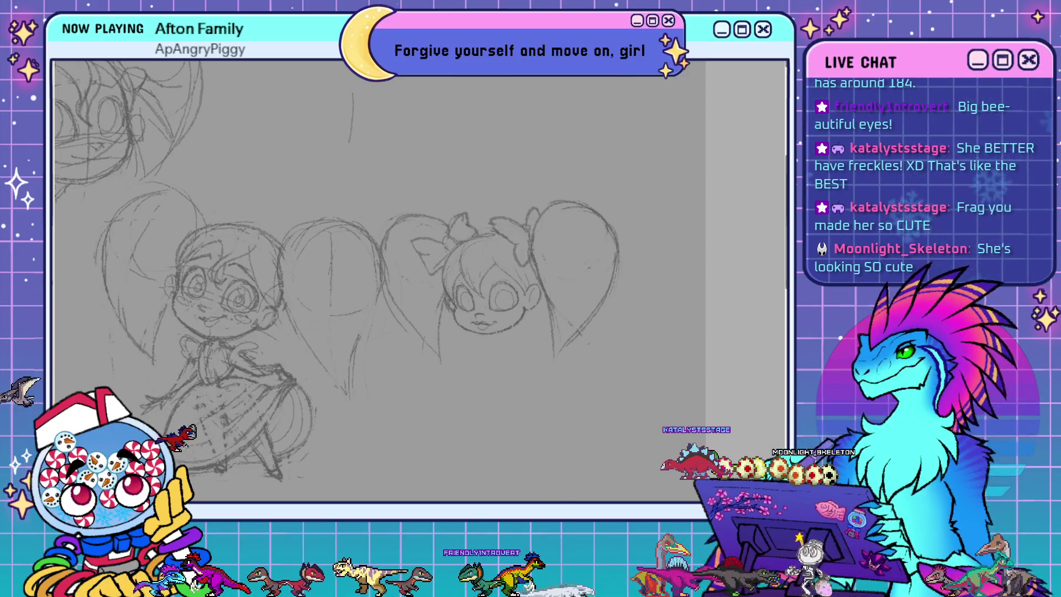
- Center the sketches, mirror the canvas to check proportions, and zoom out to the whole page
left_click_drag(163, 203, 237, 209)
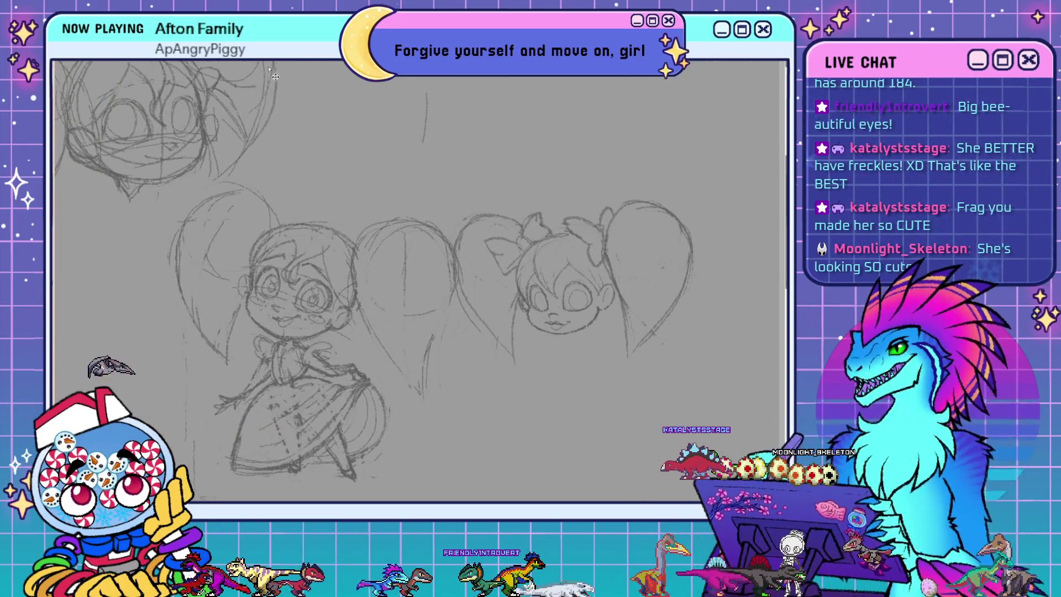
key("h")
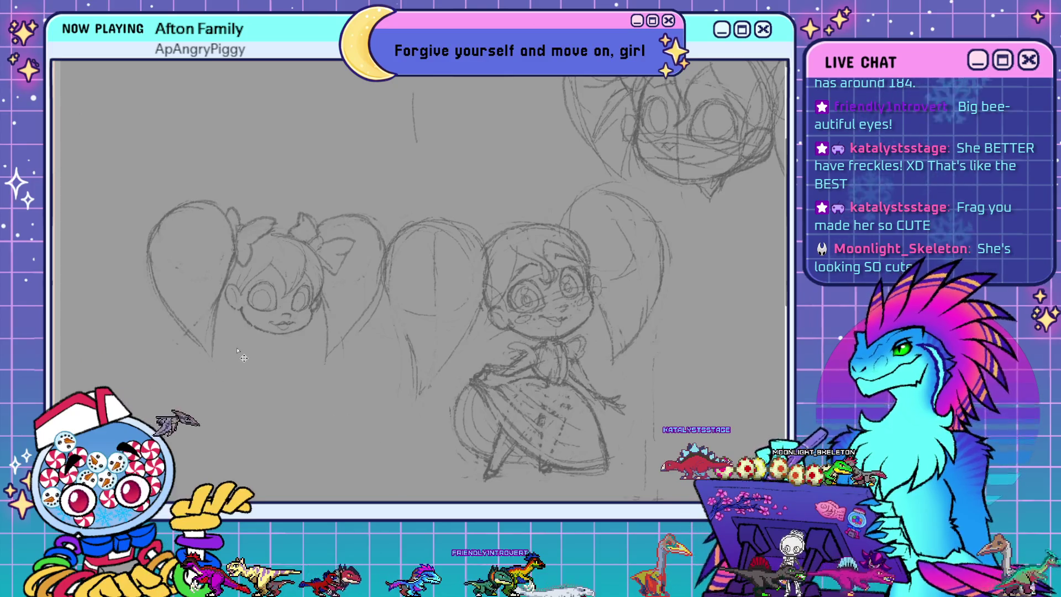
scroll(437, 390, "down", 1)
scroll(438, 390, "up", 1)
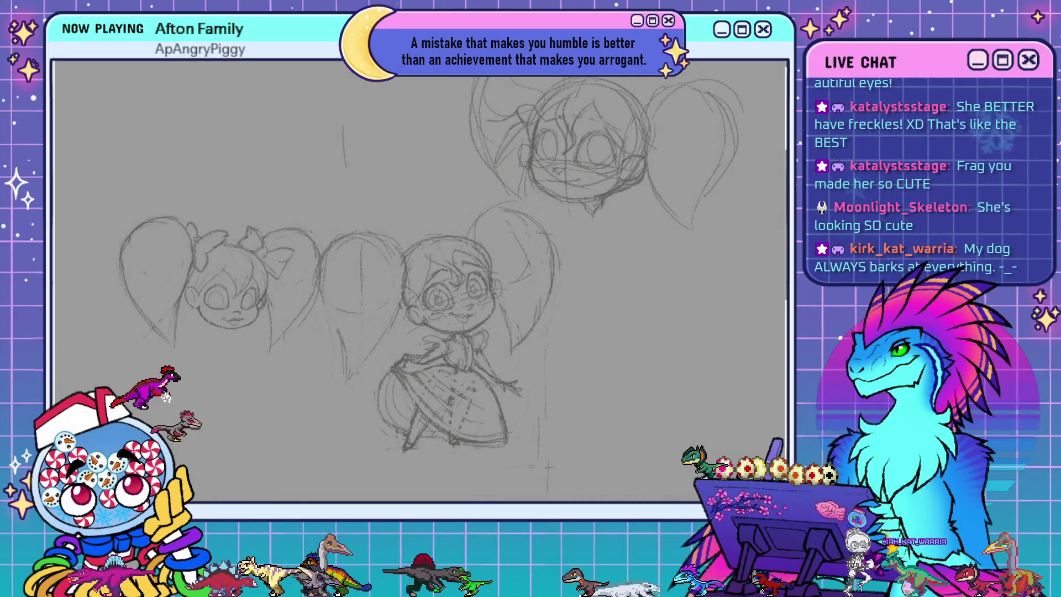
key("ctrl+minus")
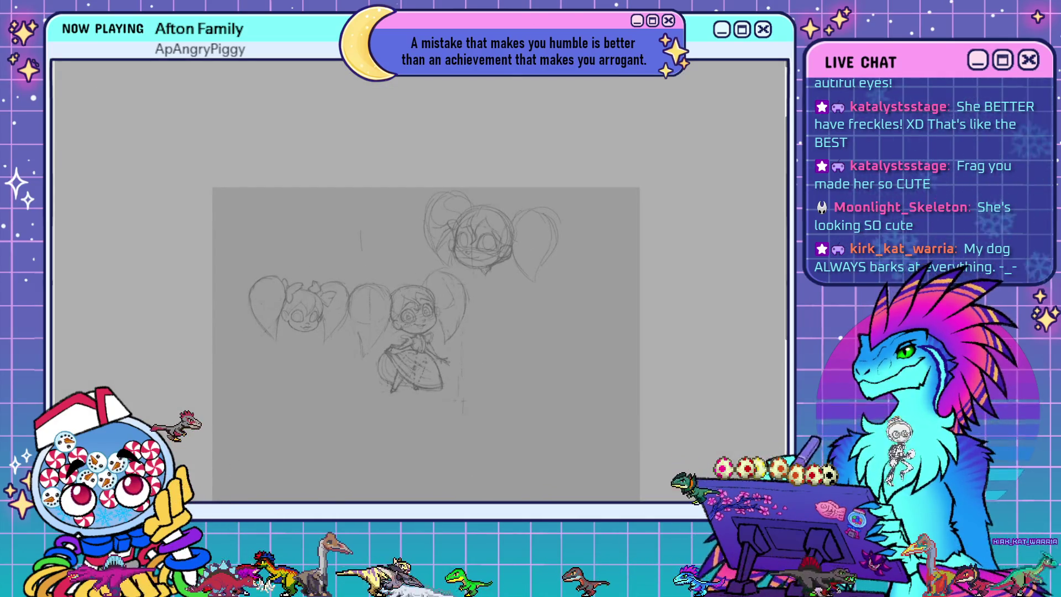
- Switch to the coloured sheet of five backpack-wearing jumpsuit character designs
key("ctrl+Tab")
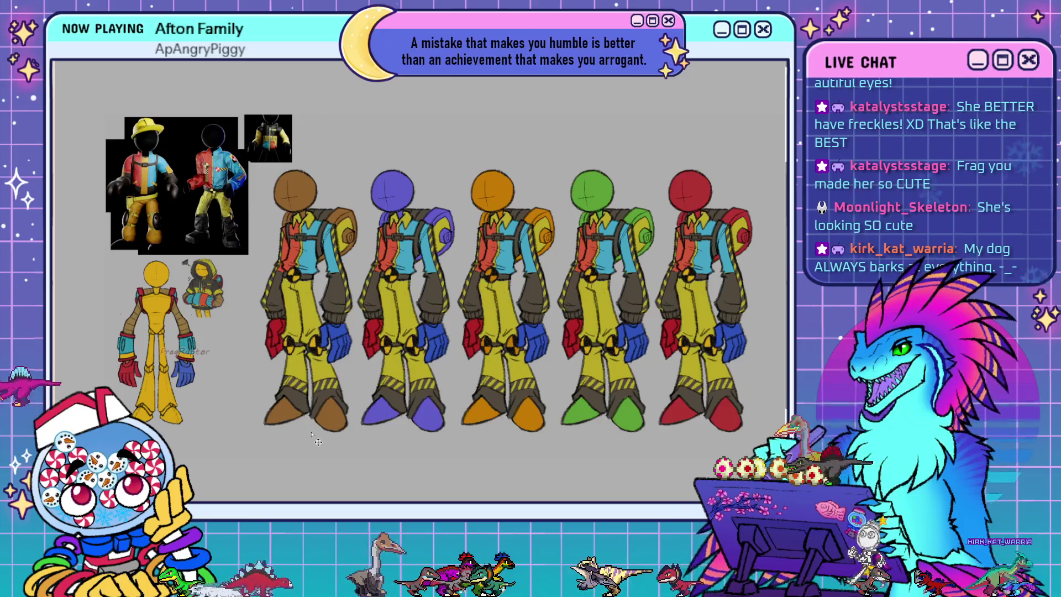
- Switch to the pencil concept sketch sheet, zoom out, and reposition it to fill the view
key("ctrl+Tab")
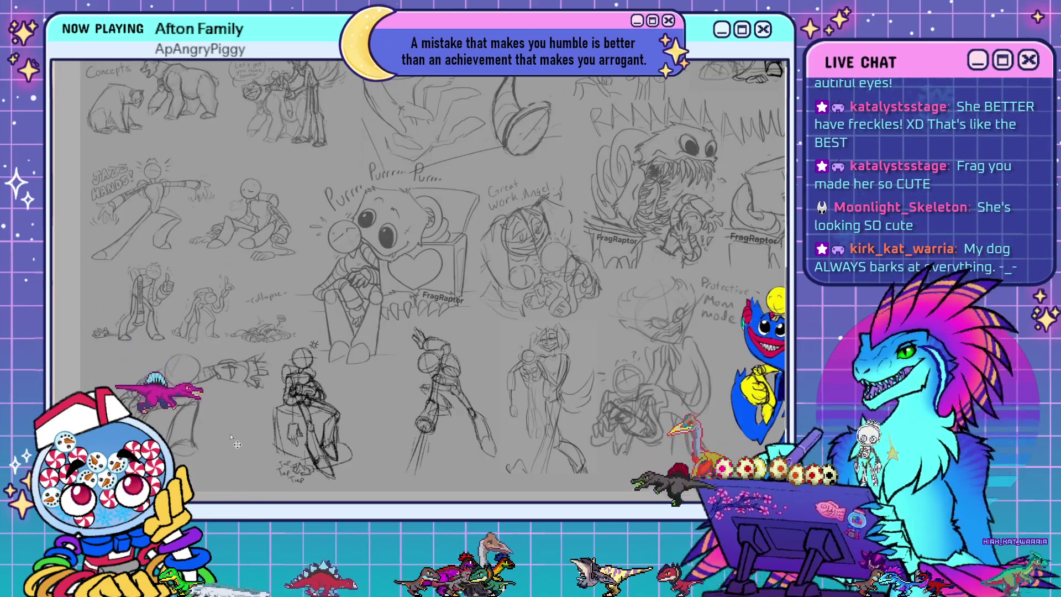
scroll(227, 471, "down", 2)
scroll(226, 471, "down", 1)
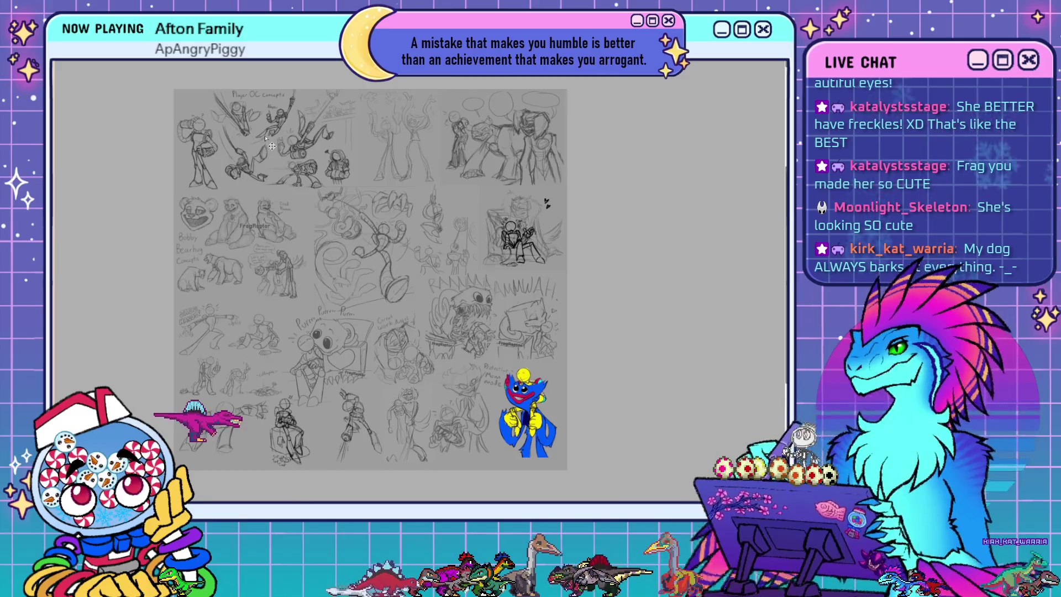
scroll(272, 147, "up", 1)
left_click_drag(272, 148, 301, 116)
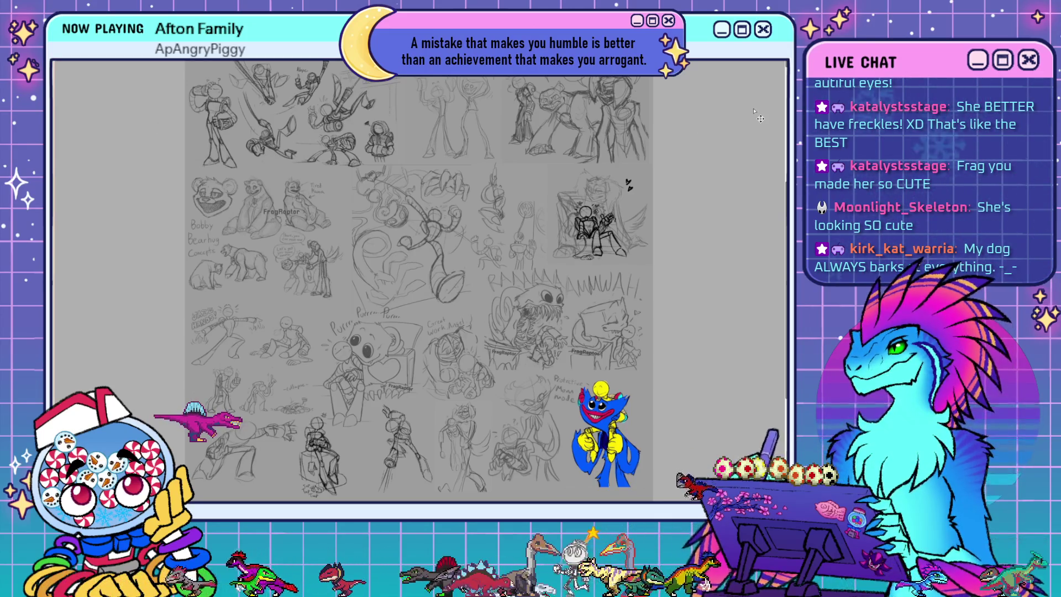
- Switch back to the chibi girl document with the pigtailed figure and bow-topped head
key("ctrl+Tab")
key("ctrl+Tab")
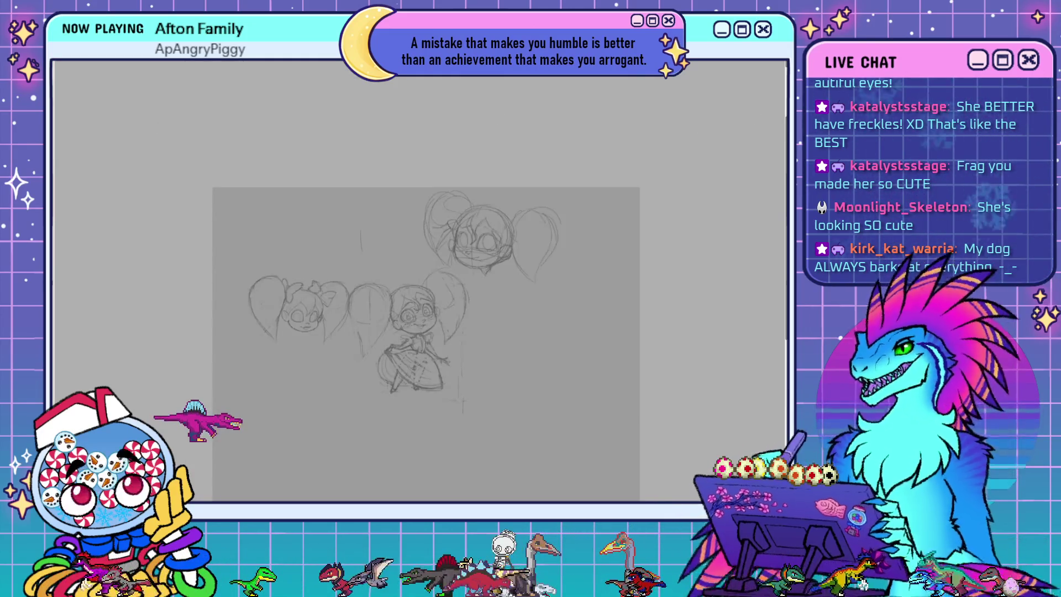